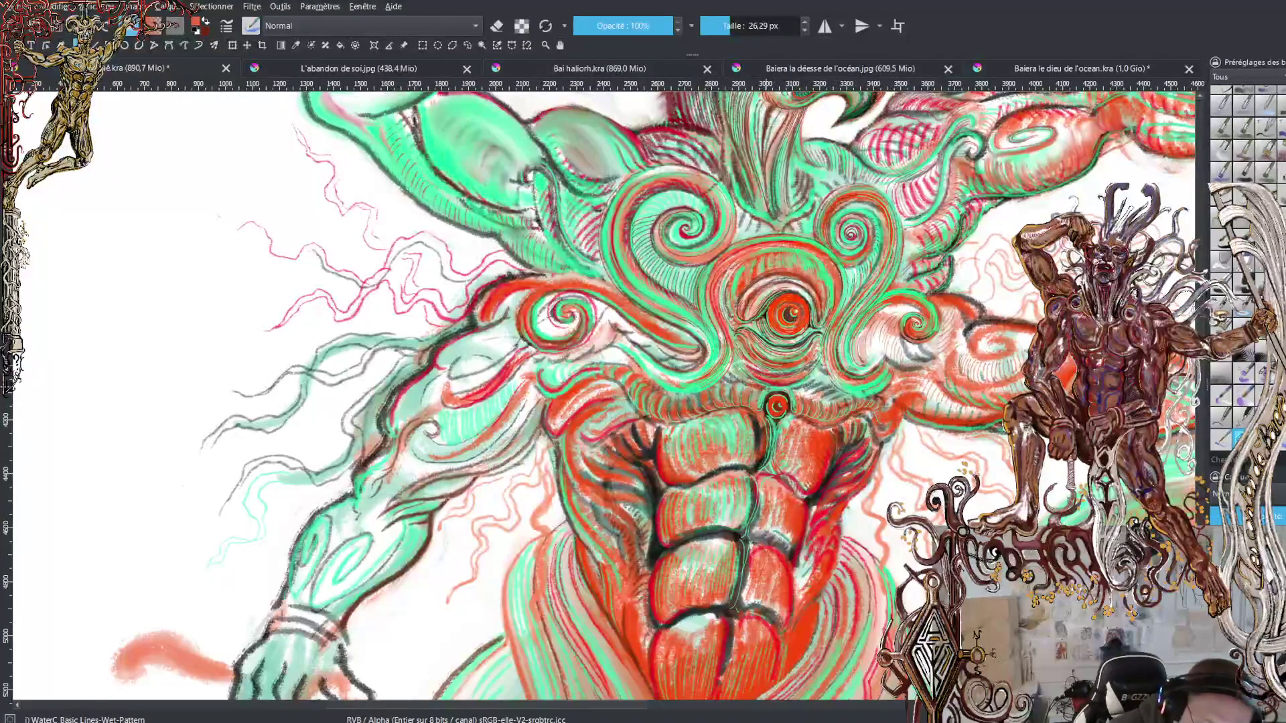
Step: Switch to the Ink-4 Pen Rough brush with the slash shortcut and turn eraser mode off
{"action": "key", "text": "slash"}
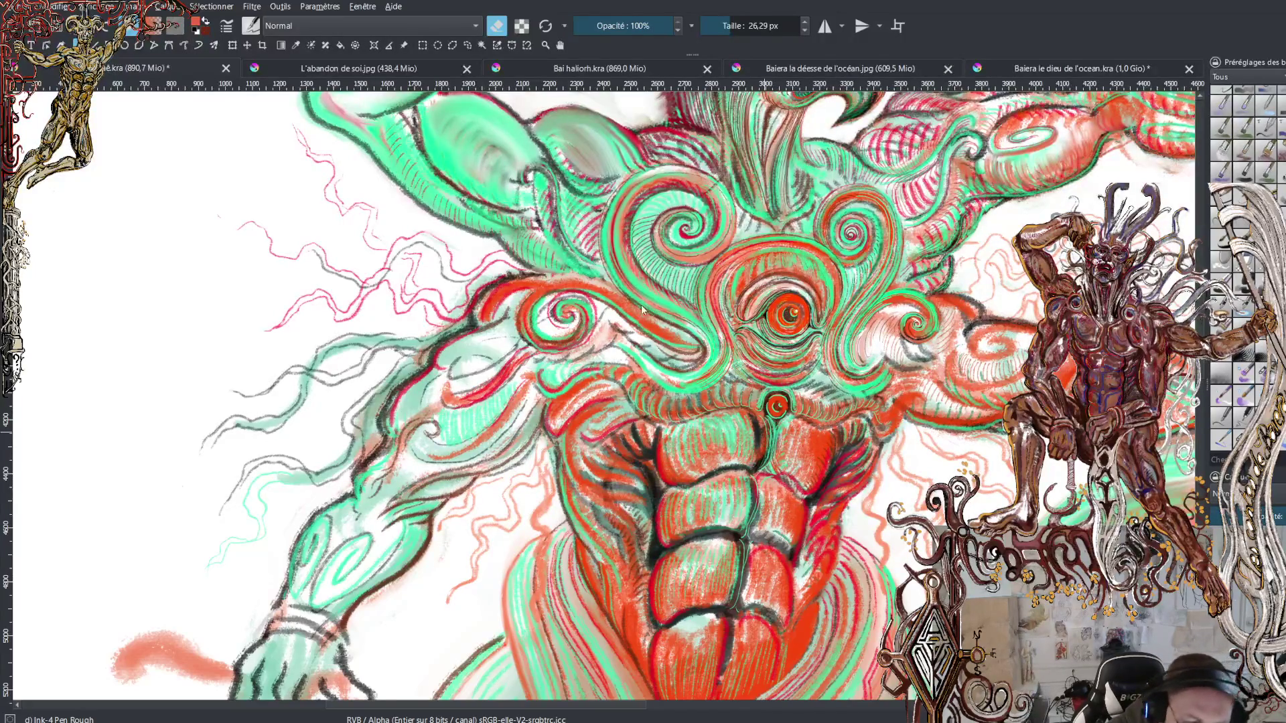
{"action": "key", "text": "e"}
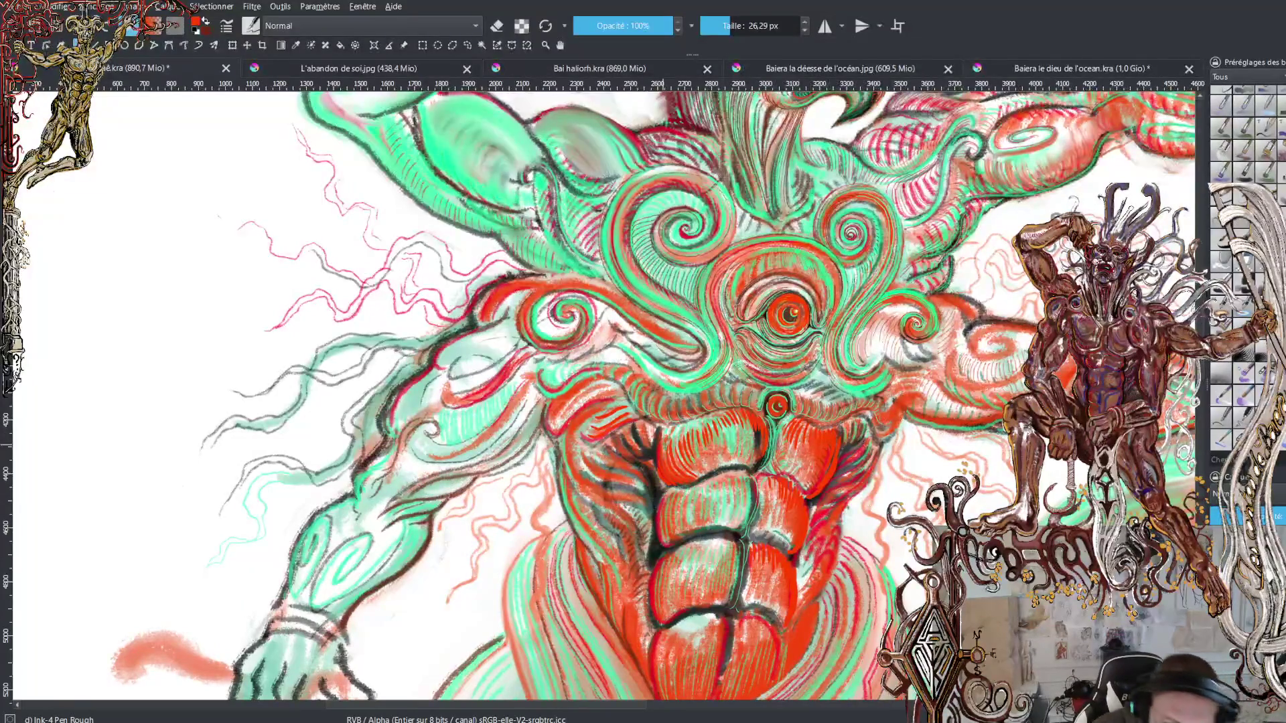
Step: Sample red from the linework and ink dark red strokes on the cheek beside the beak
{"action": "key", "text": "ctrl"}
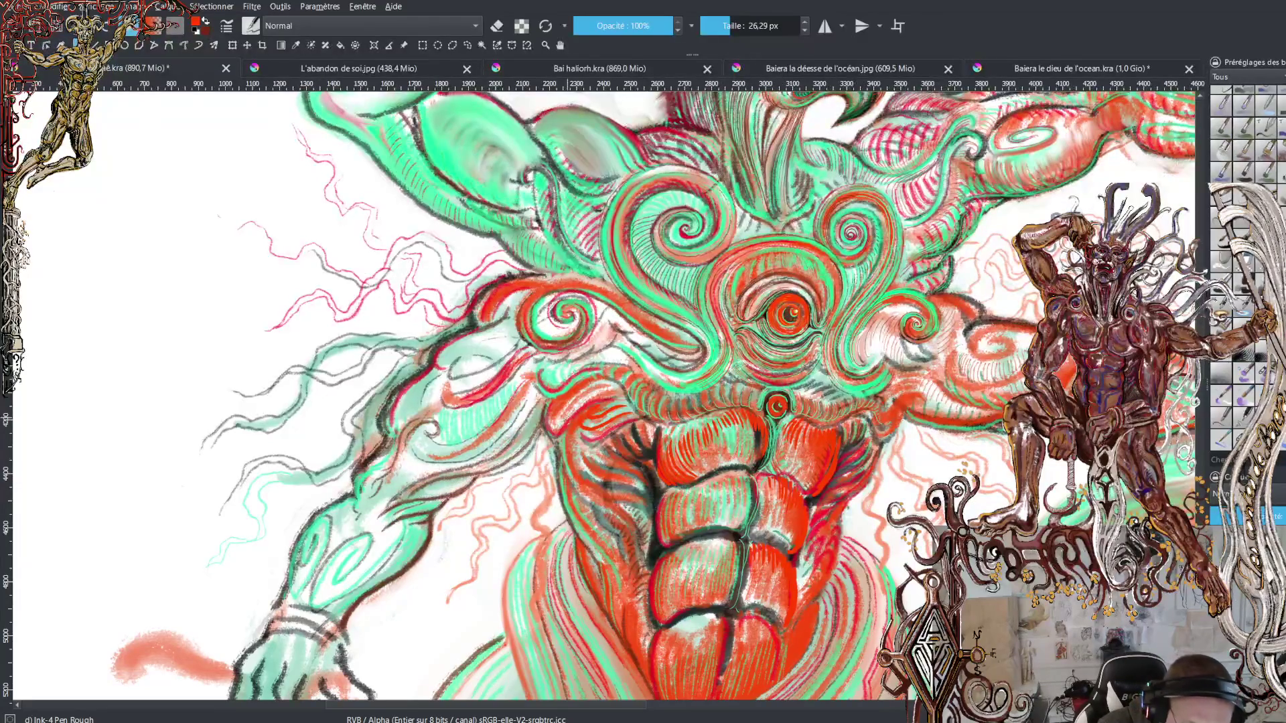
{"action": "left_click_drag", "start_coordinate": [545, 410], "coordinate": [525, 401]}
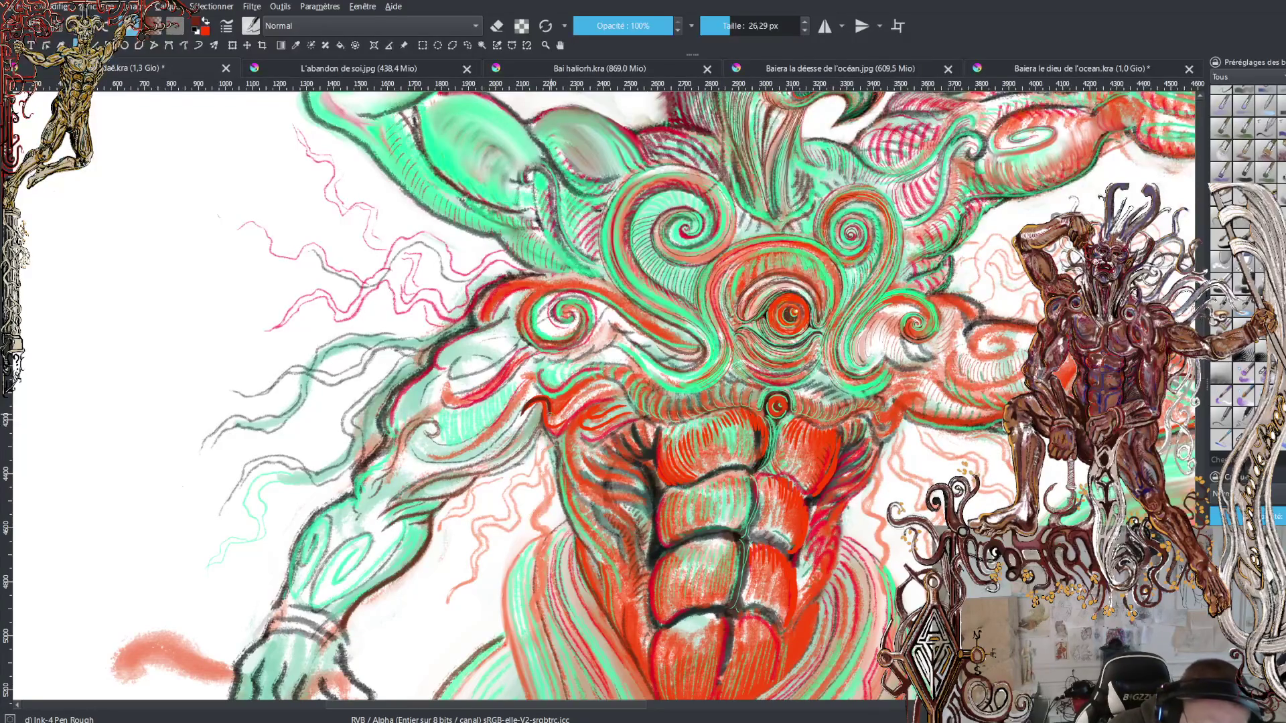
{"action": "mouse_move", "coordinate": [548, 411]}
{"action": "left_mouse_down"}
{"action": "mouse_move", "coordinate": [588, 384]}
{"action": "mouse_move", "coordinate": [556, 398]}
{"action": "mouse_move", "coordinate": [523, 391]}
{"action": "left_mouse_up"}
{"action": "left_click_drag", "start_coordinate": [593, 368], "coordinate": [510, 395]}
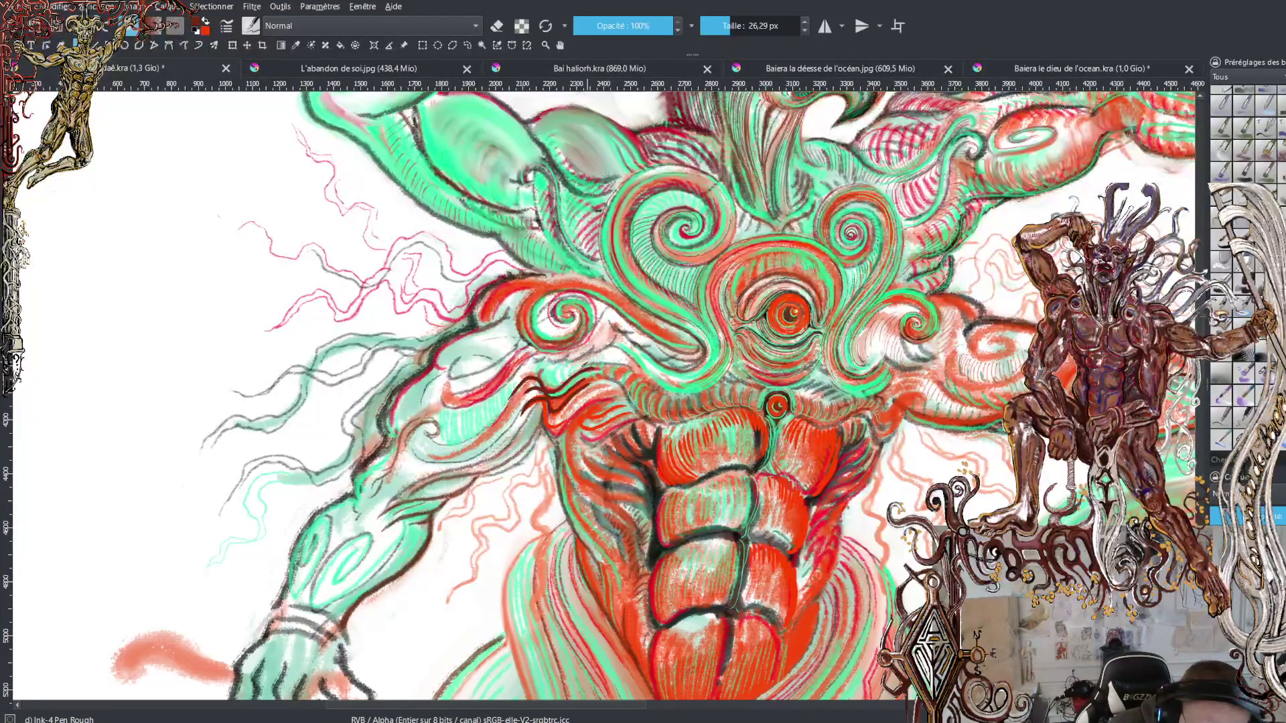
{"action": "mouse_move", "coordinate": [584, 366]}
{"action": "left_mouse_down"}
{"action": "mouse_move", "coordinate": [541, 380]}
{"action": "mouse_move", "coordinate": [529, 365]}
{"action": "mouse_move", "coordinate": [510, 386]}
{"action": "left_mouse_up"}
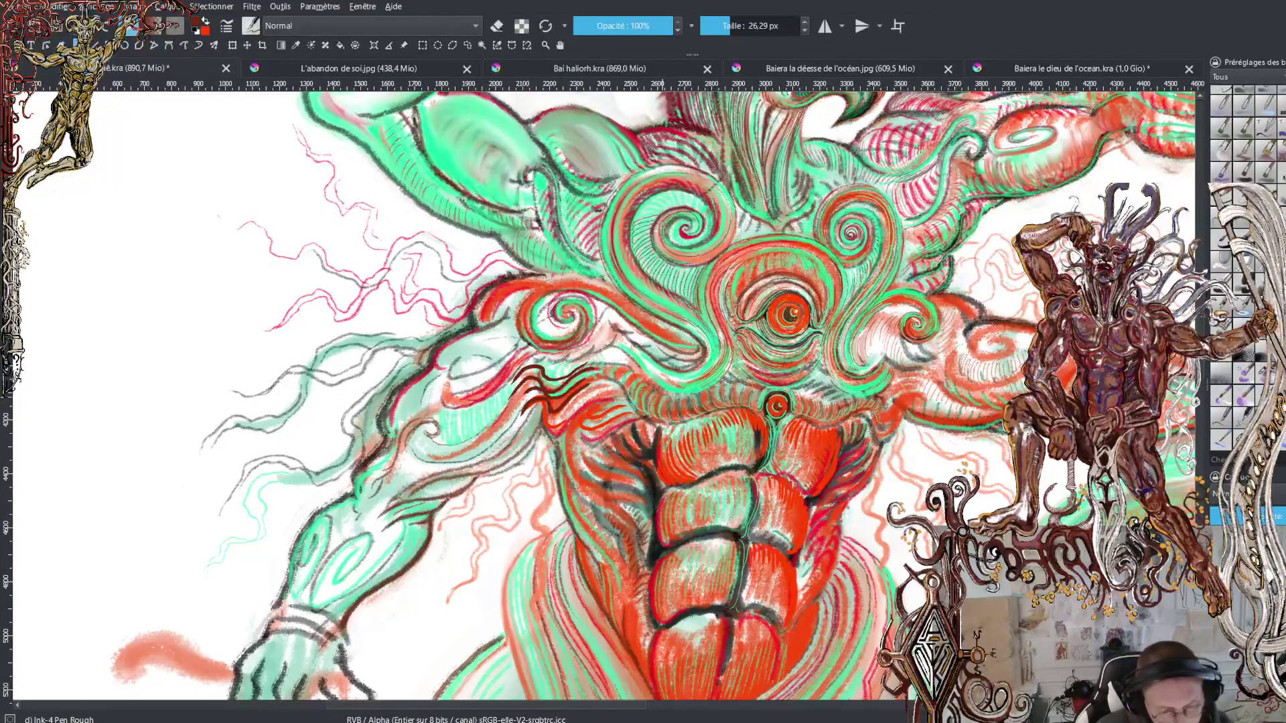
Step: Undo the dark red cheek strokes
{"action": "key", "text": "ctrl+z"}
{"action": "key", "text": "ctrl+z"}
{"action": "key", "text": "ctrl+z"}
{"action": "left_click", "coordinate": [715, 445], "text": "ctrl"}
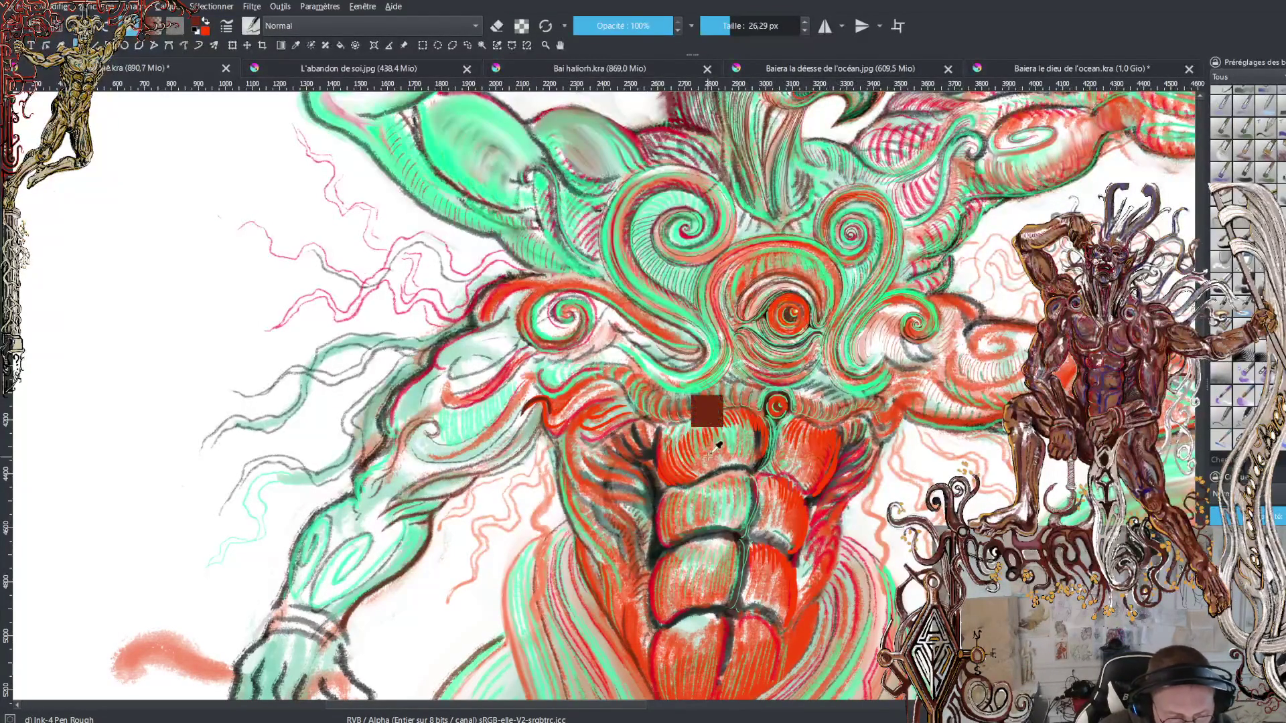
{"action": "key", "text": "ctrl+z"}
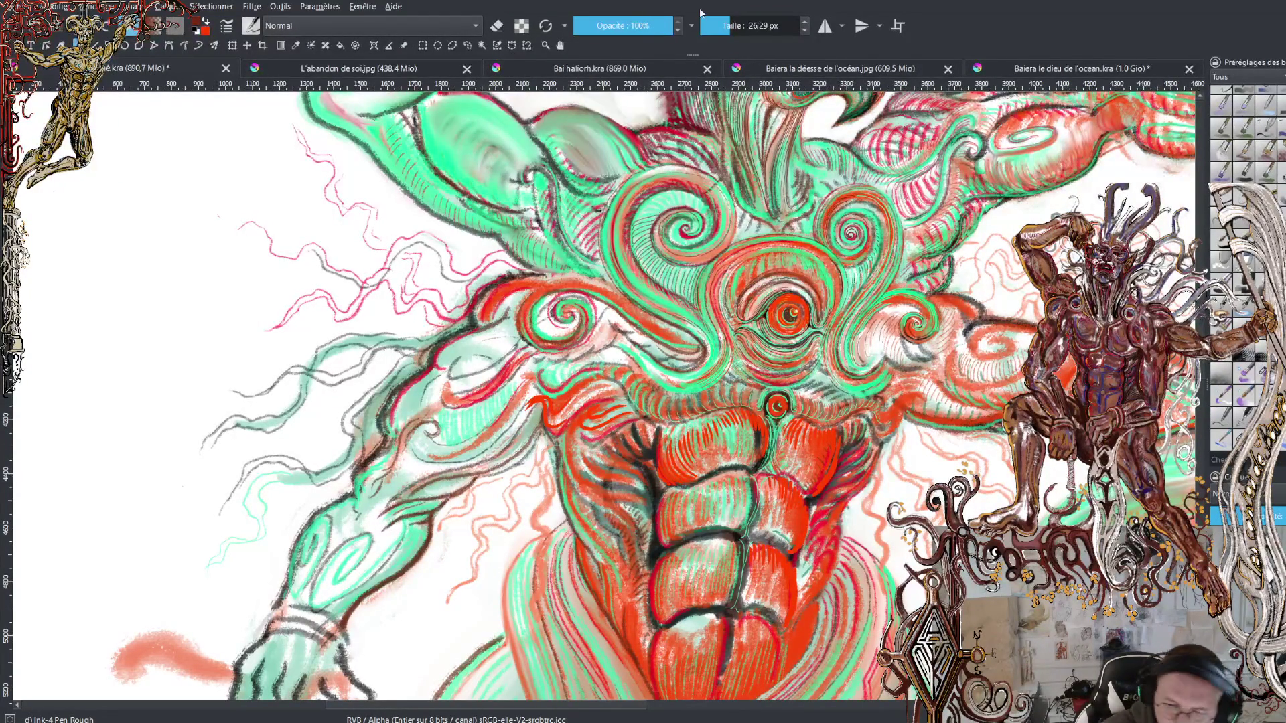
Step: Set the brush size to about 6 px and the paint colour to green
{"action": "left_click", "coordinate": [714, 25]}
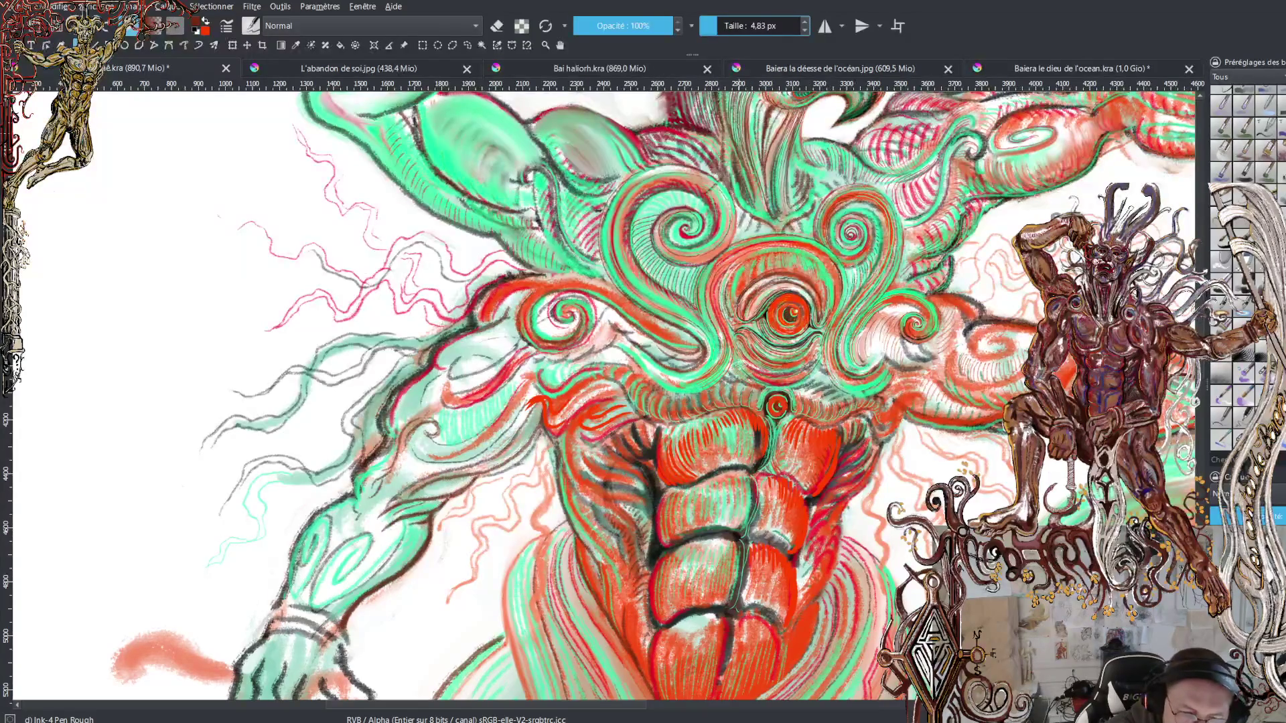
{"action": "left_click_drag", "start_coordinate": [715, 26], "coordinate": [728, 53]}
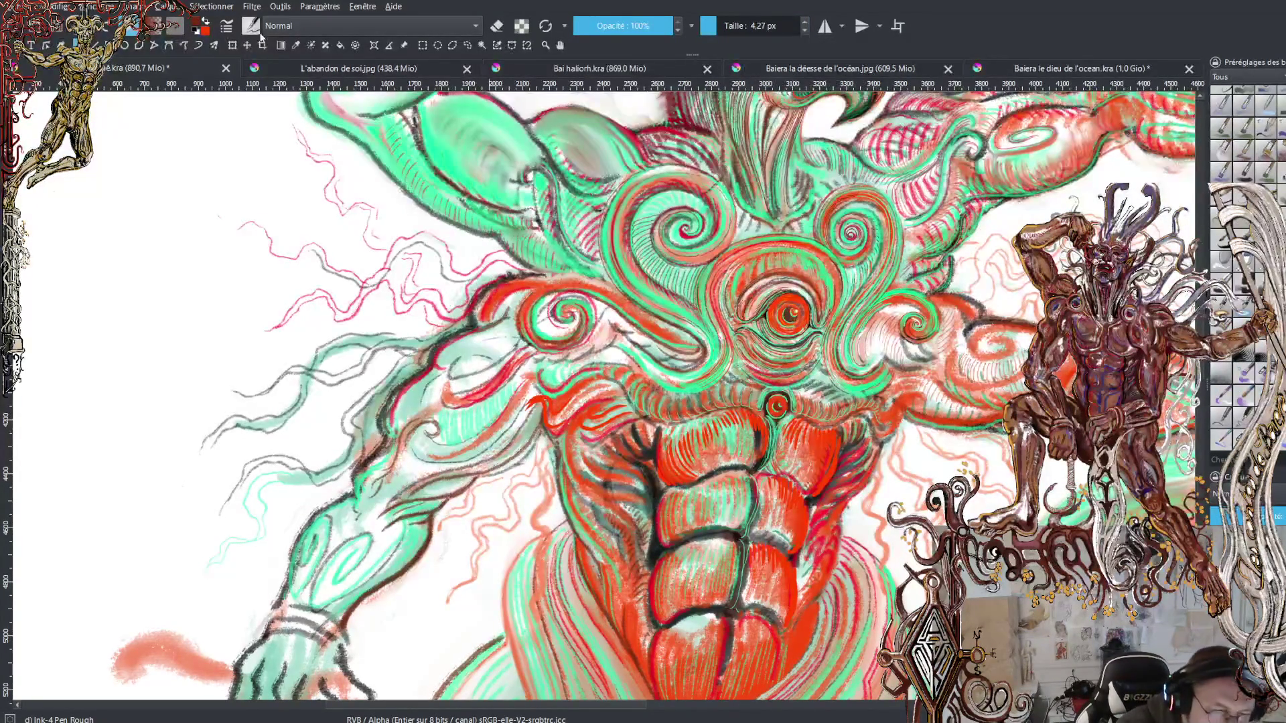
{"action": "left_click", "coordinate": [469, 173], "text": "ctrl"}
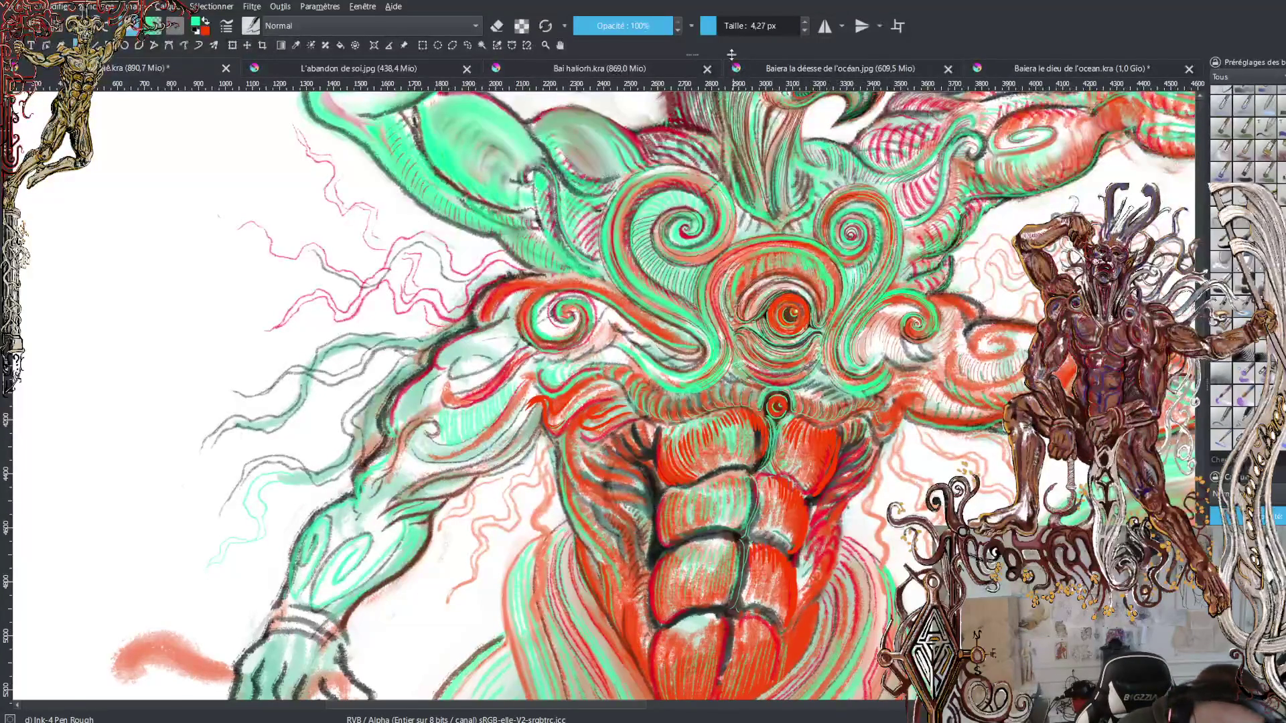
{"action": "left_click", "coordinate": [715, 22]}
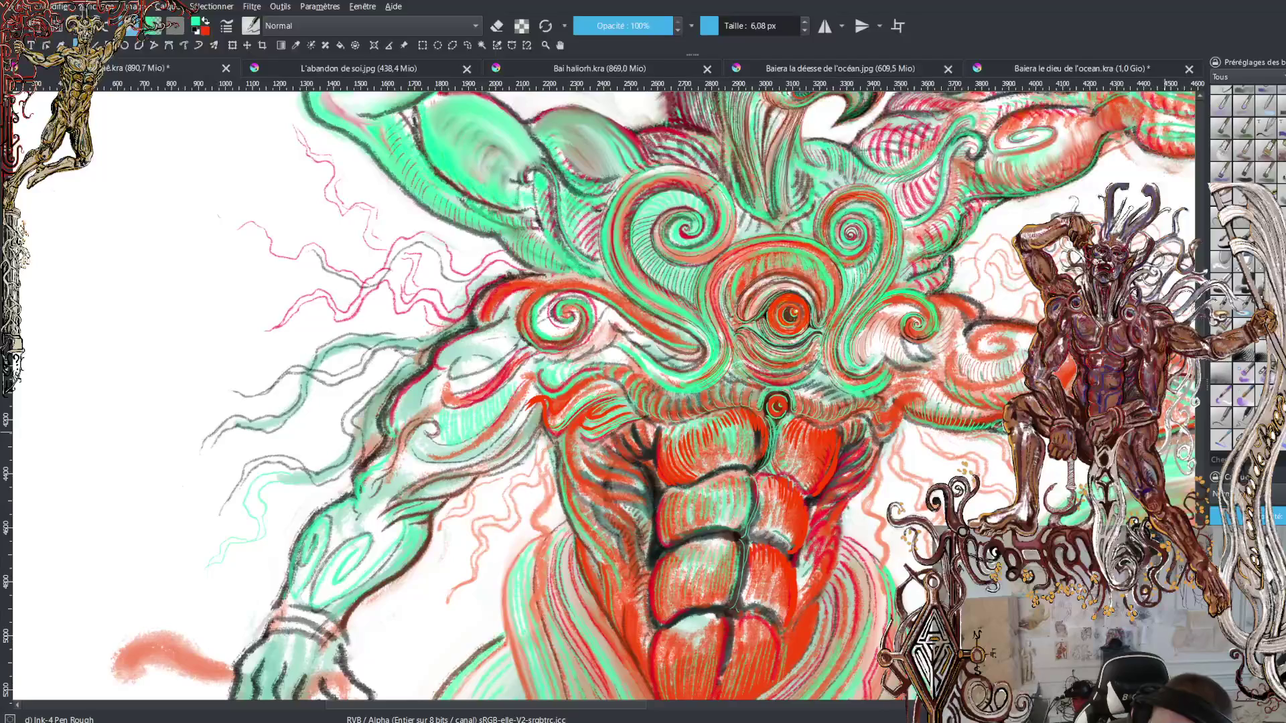
Step: Zoom out twice to view the entire deity figure
{"action": "key", "text": "minus"}
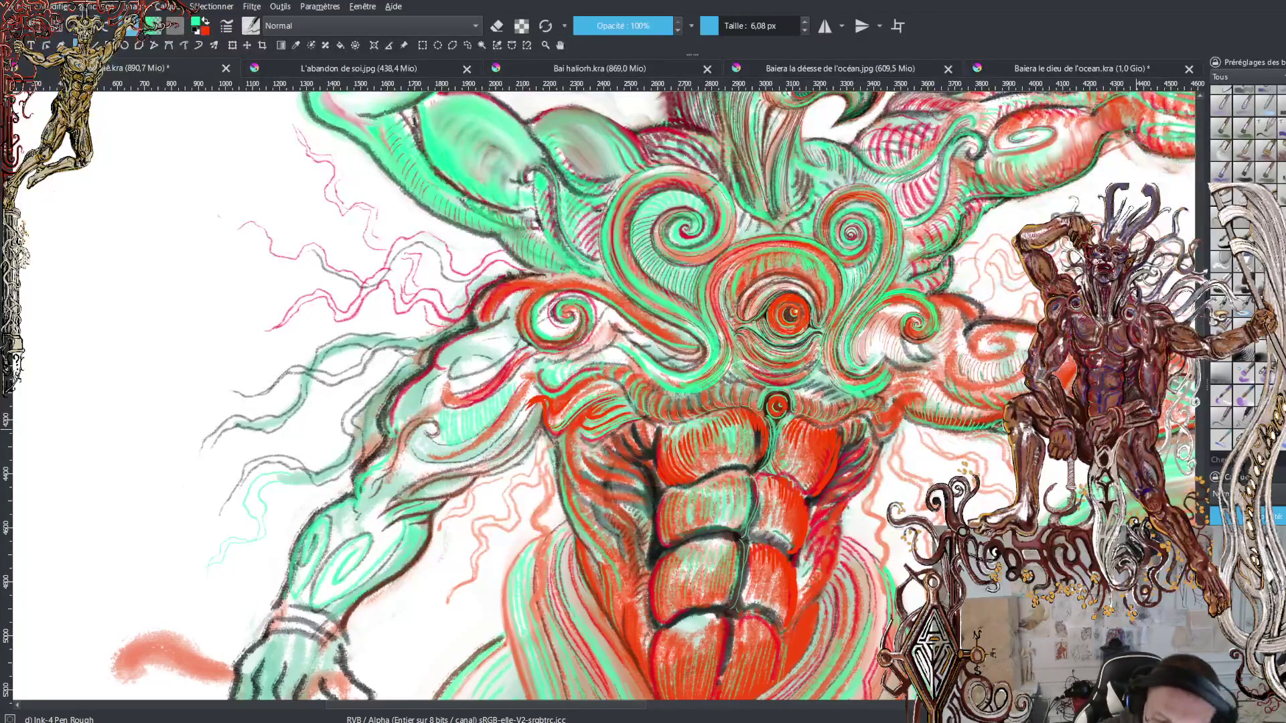
{"action": "key", "text": "minus"}
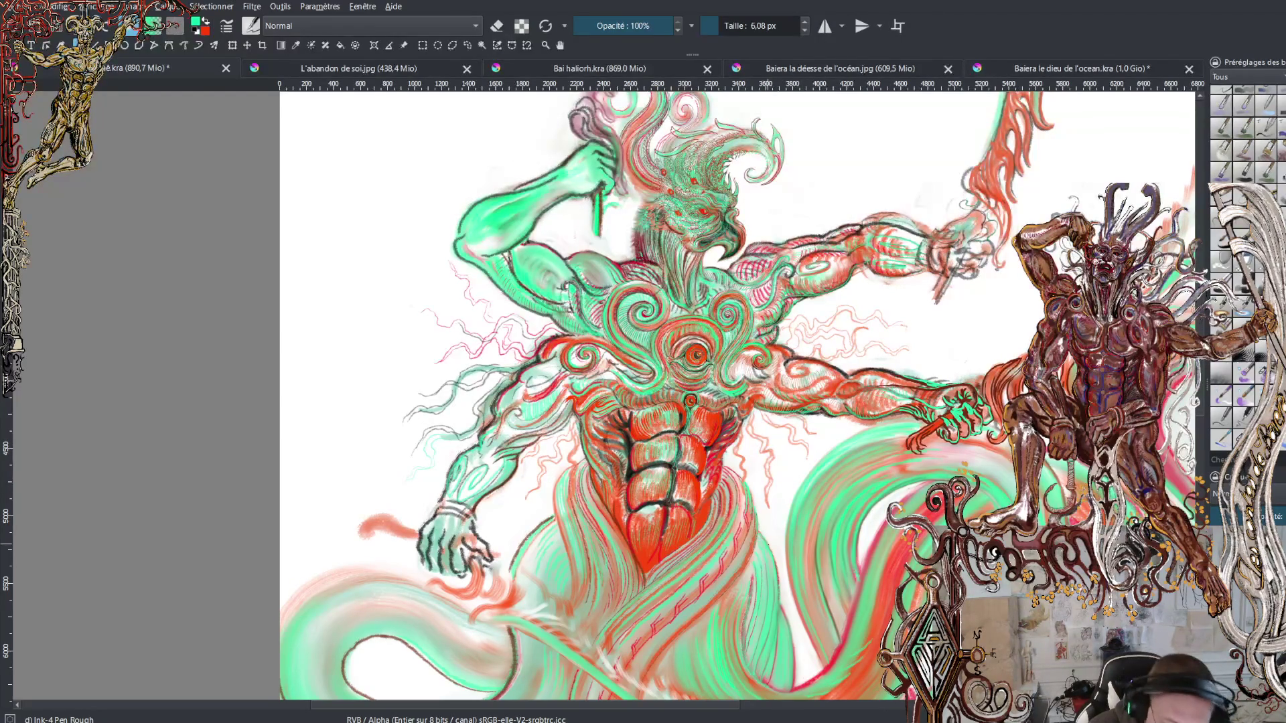
Step: Zoom in closely on the many-eyed head and chest
{"action": "scroll", "coordinate": [606, 391], "scroll_direction": "up", "scroll_amount": 1}
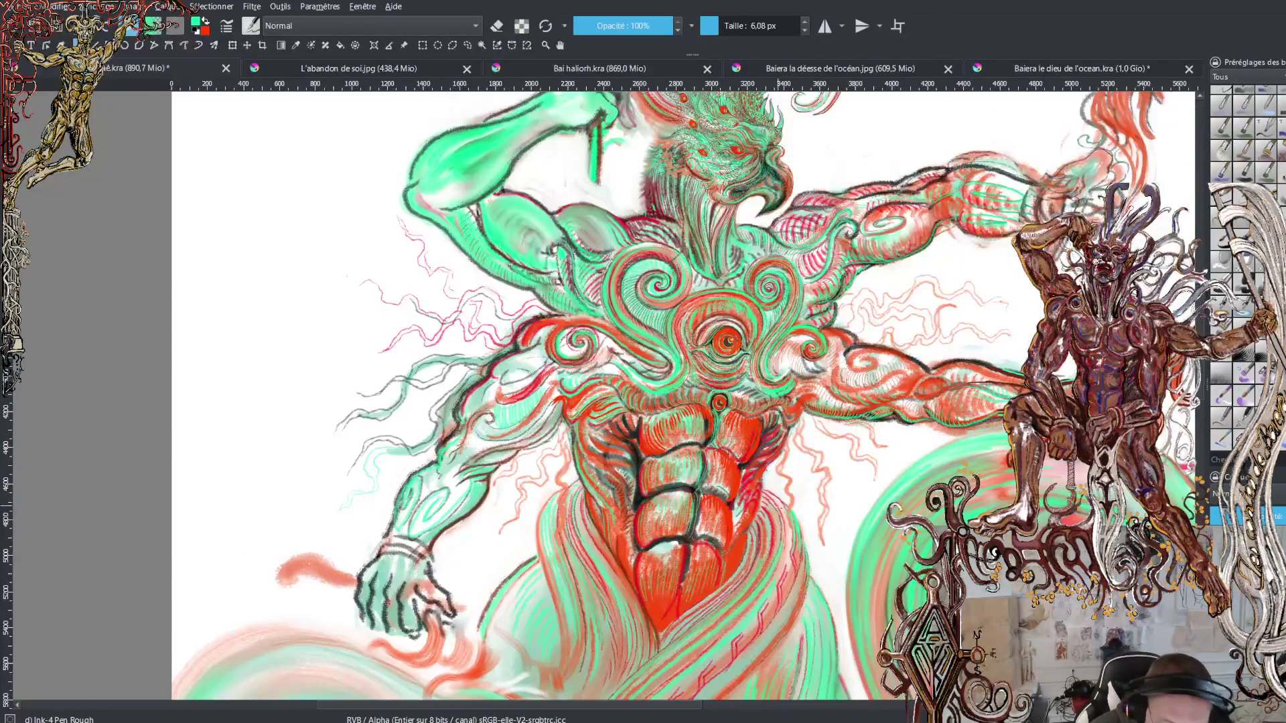
{"action": "scroll", "coordinate": [651, 403], "scroll_direction": "up", "scroll_amount": 1}
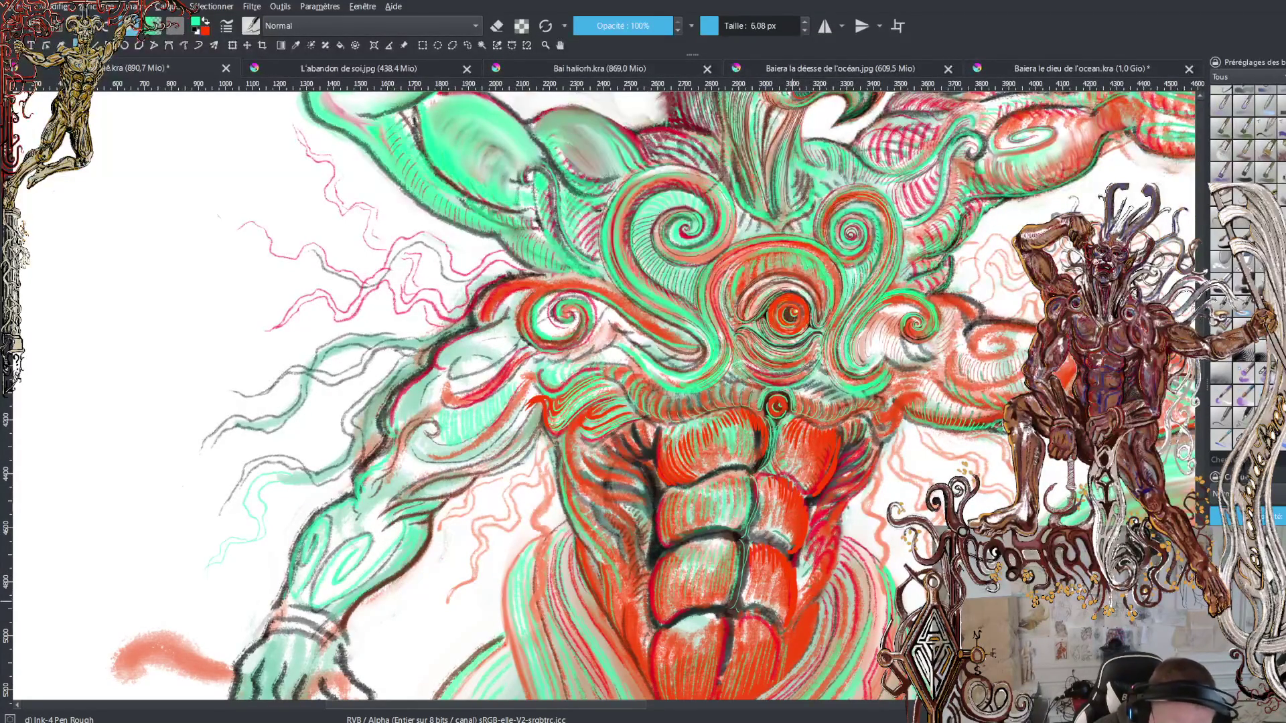
Step: Ink the head, spiral plumes and ridged beak in orange-red sampled from the chest, then swap to green
{"action": "key", "text": "x"}
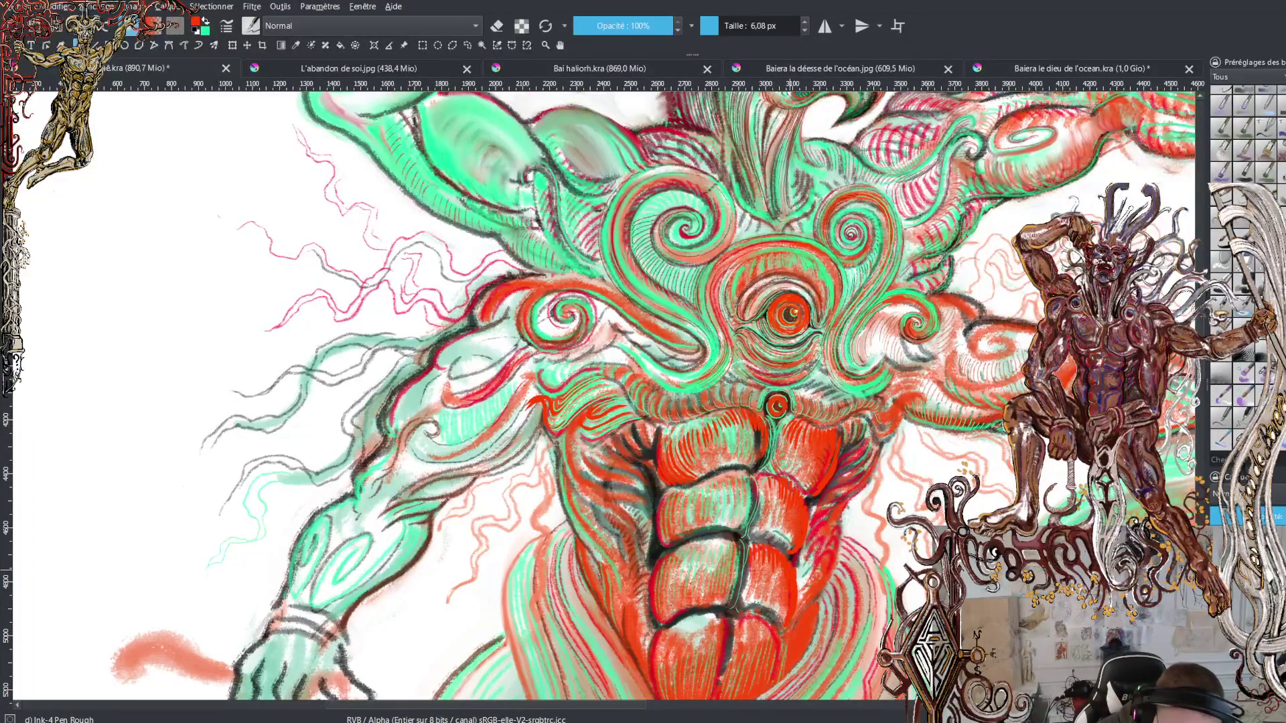
{"action": "left_click", "coordinate": [646, 569], "text": "ctrl"}
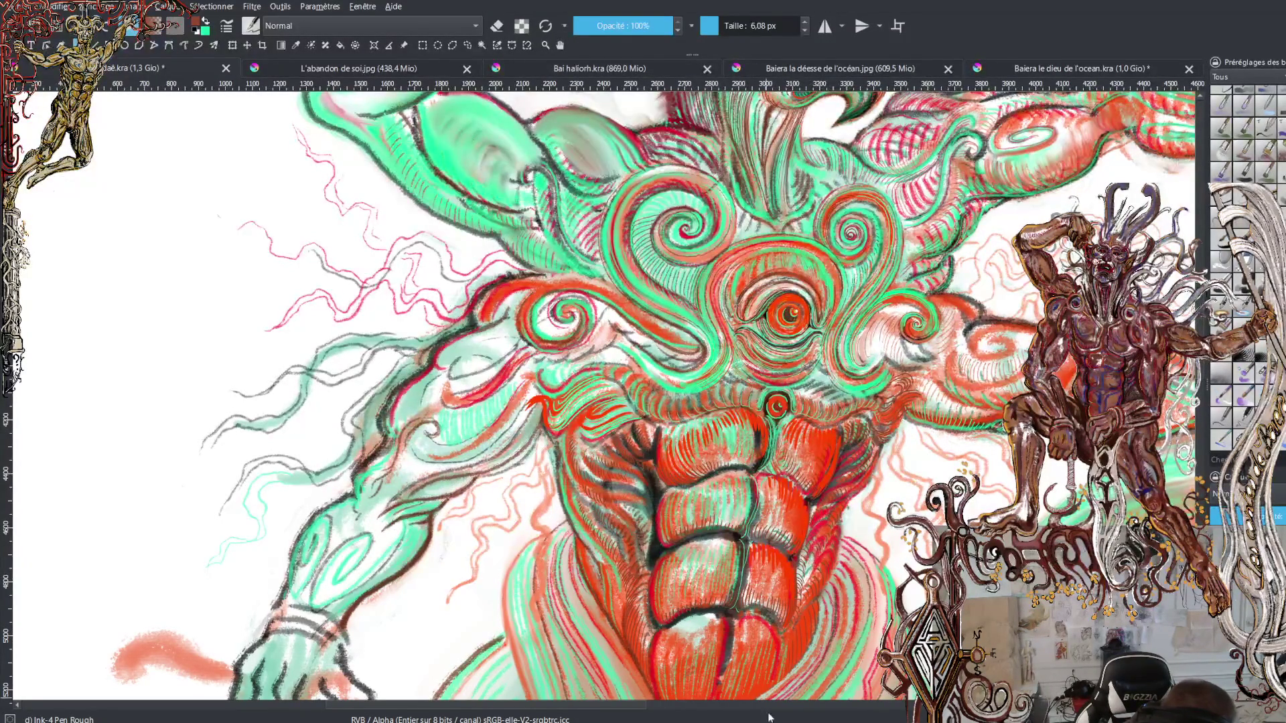
{"action": "key", "text": "x"}
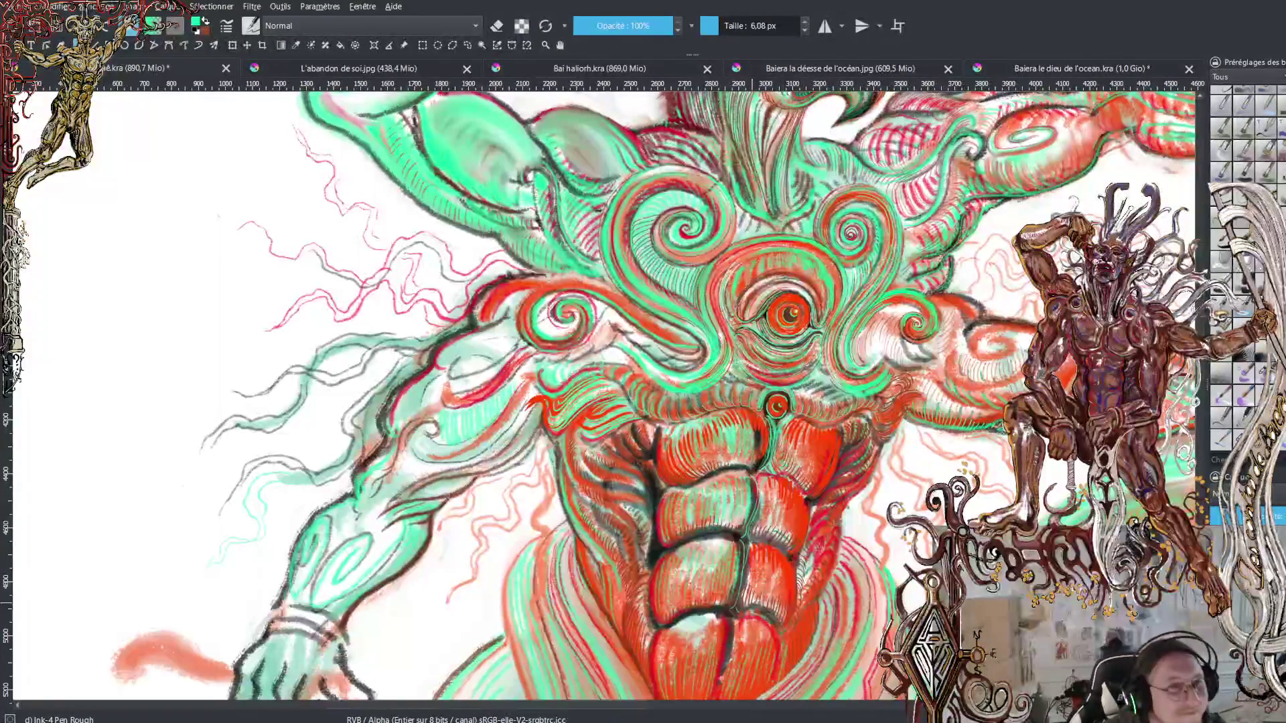
Step: Zoom out twice so the whole figure fits the view
{"action": "key", "text": "minus"}
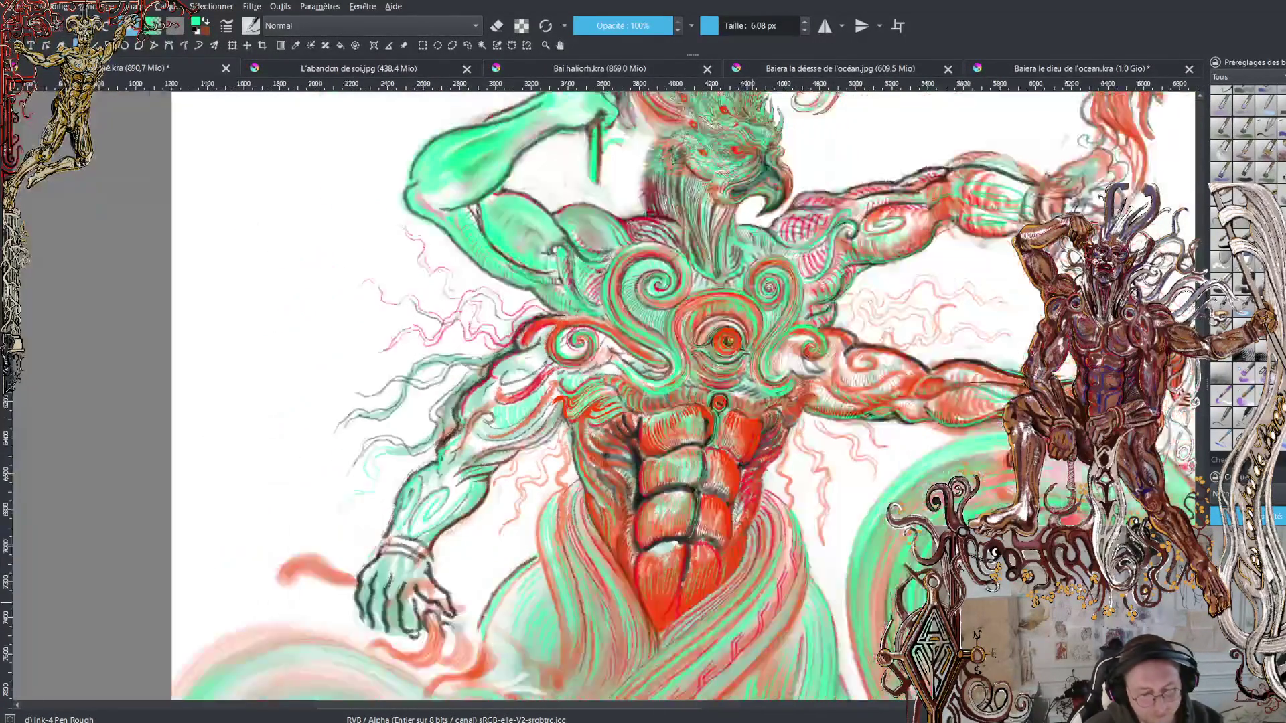
{"action": "key", "text": "minus"}
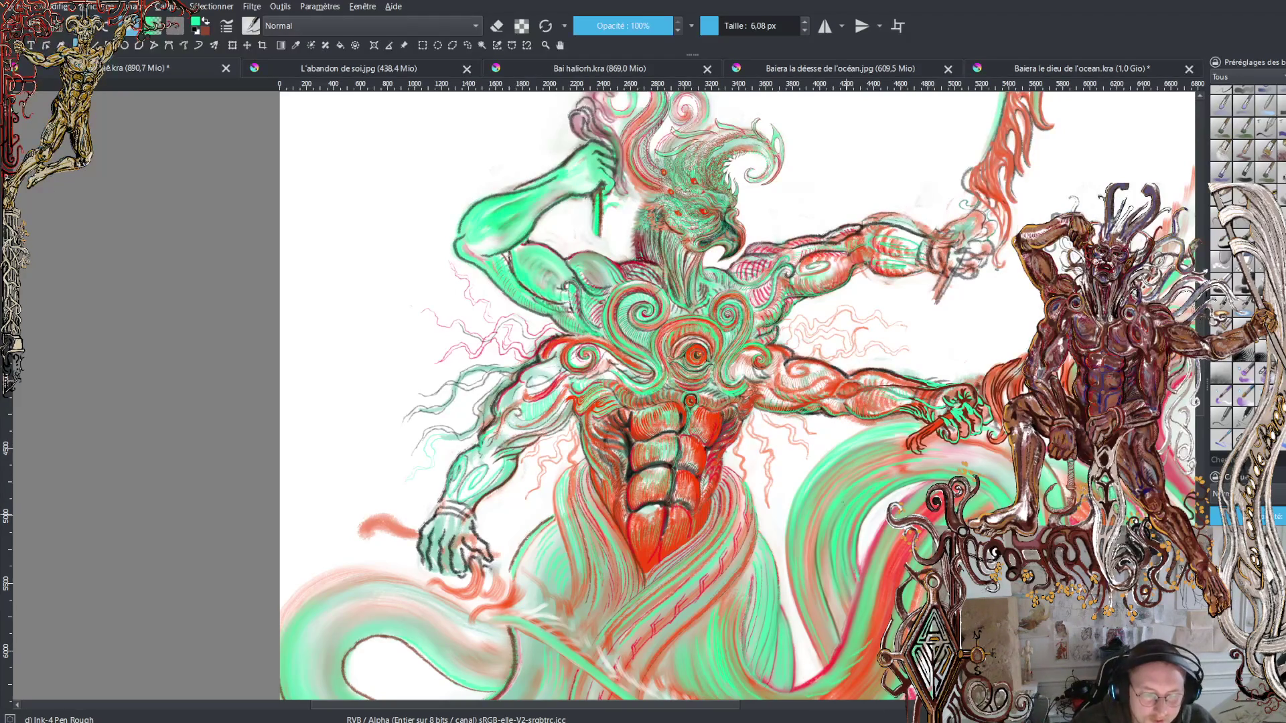
Step: Zoom in on the bird head and the raised hand gripping the staff
{"action": "scroll", "coordinate": [669, 396], "scroll_direction": "up", "scroll_amount": 2}
{"action": "scroll", "coordinate": [670, 395], "scroll_direction": "up", "scroll_amount": 3}
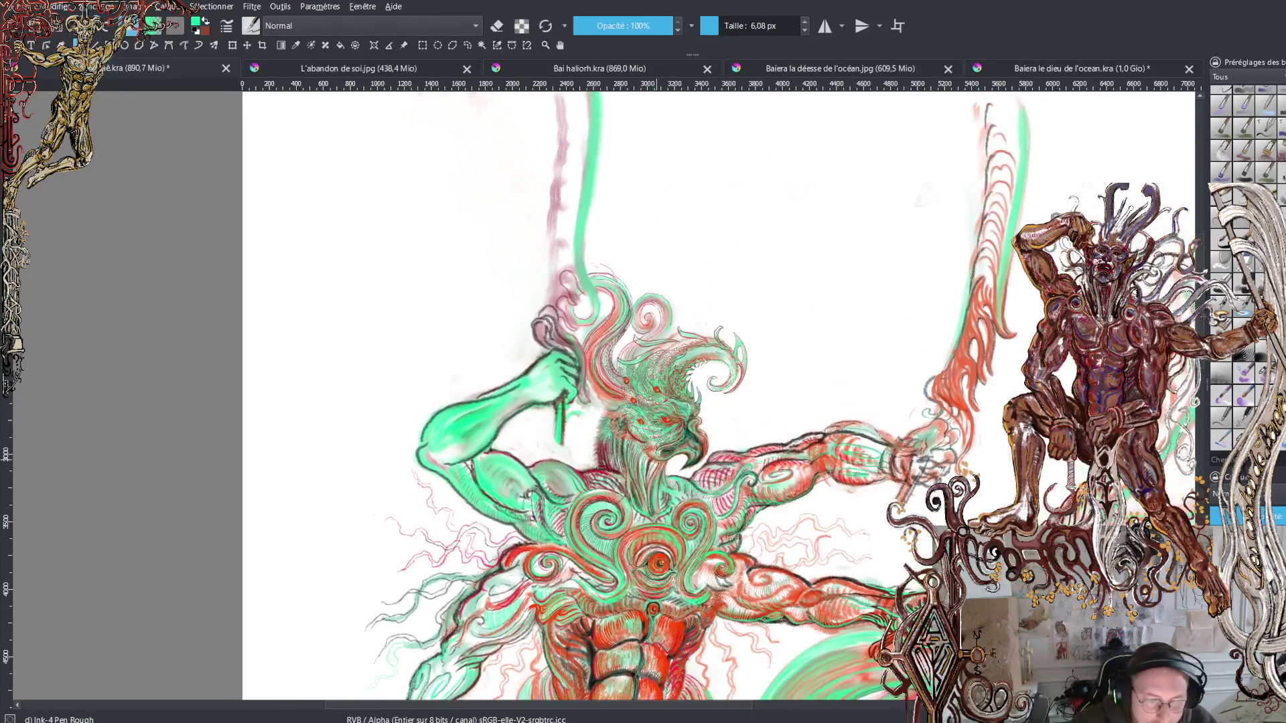
{"action": "scroll", "coordinate": [684, 568], "scroll_direction": "up", "scroll_amount": 1}
{"action": "scroll", "coordinate": [684, 568], "scroll_direction": "up", "scroll_amount": 1}
{"action": "scroll", "coordinate": [684, 568], "scroll_direction": "up", "scroll_amount": 1}
{"action": "scroll", "coordinate": [684, 568], "scroll_direction": "up", "scroll_amount": 2}
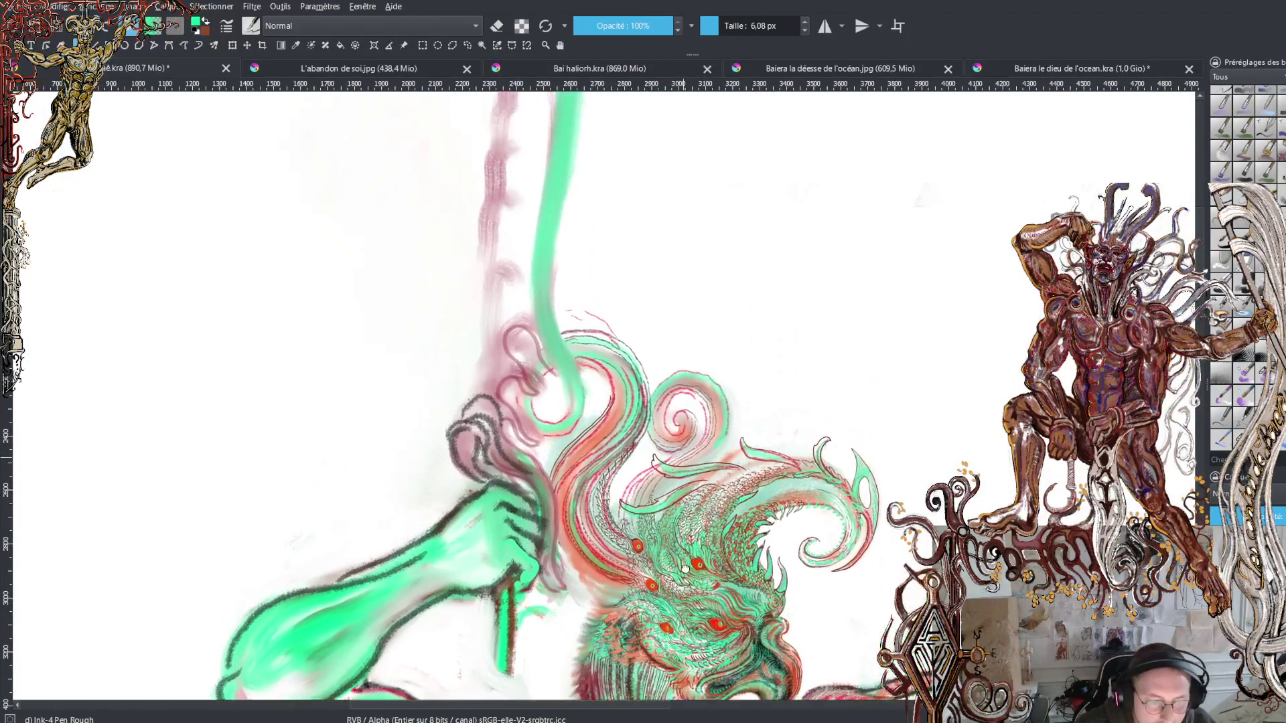
{"action": "scroll", "coordinate": [684, 568], "scroll_direction": "down", "scroll_amount": 2}
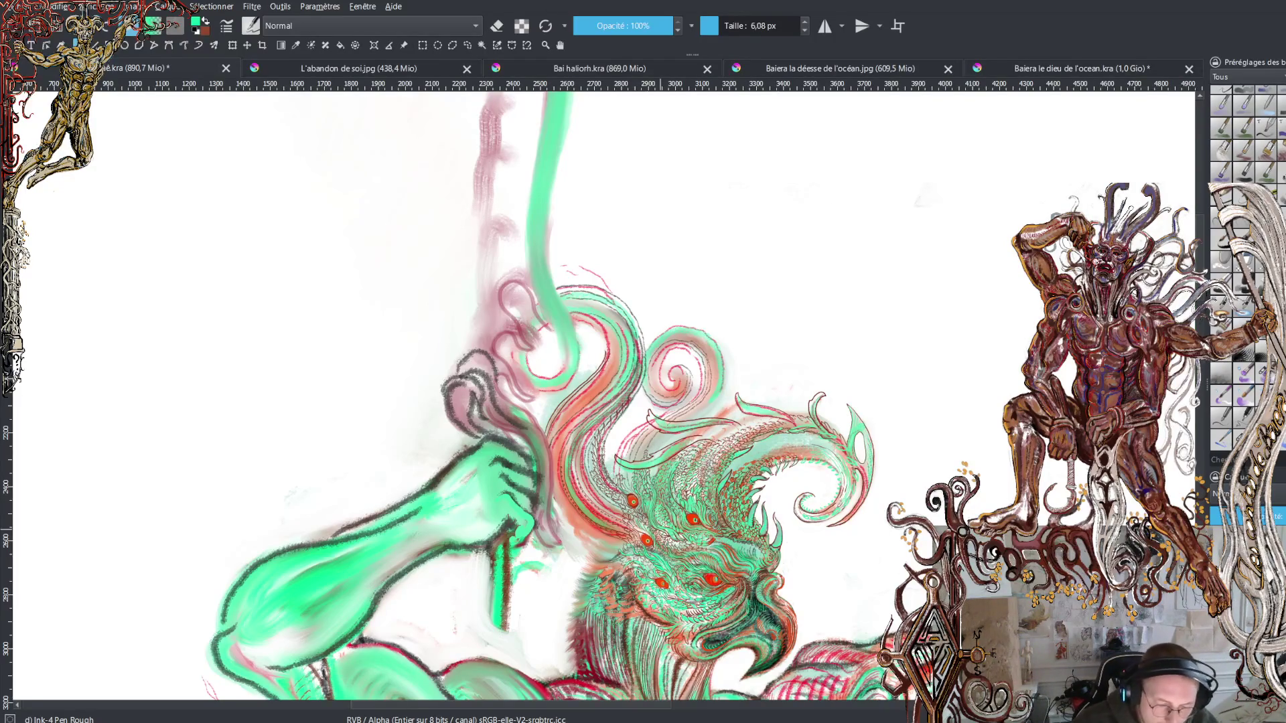
Step: Brighten the green fur strands on the head and add small green curls
{"action": "scroll", "coordinate": [636, 636], "scroll_direction": "up", "scroll_amount": 2}
{"action": "scroll", "coordinate": [636, 636], "scroll_direction": "up", "scroll_amount": 2}
{"action": "scroll", "coordinate": [636, 637], "scroll_direction": "up", "scroll_amount": 3}
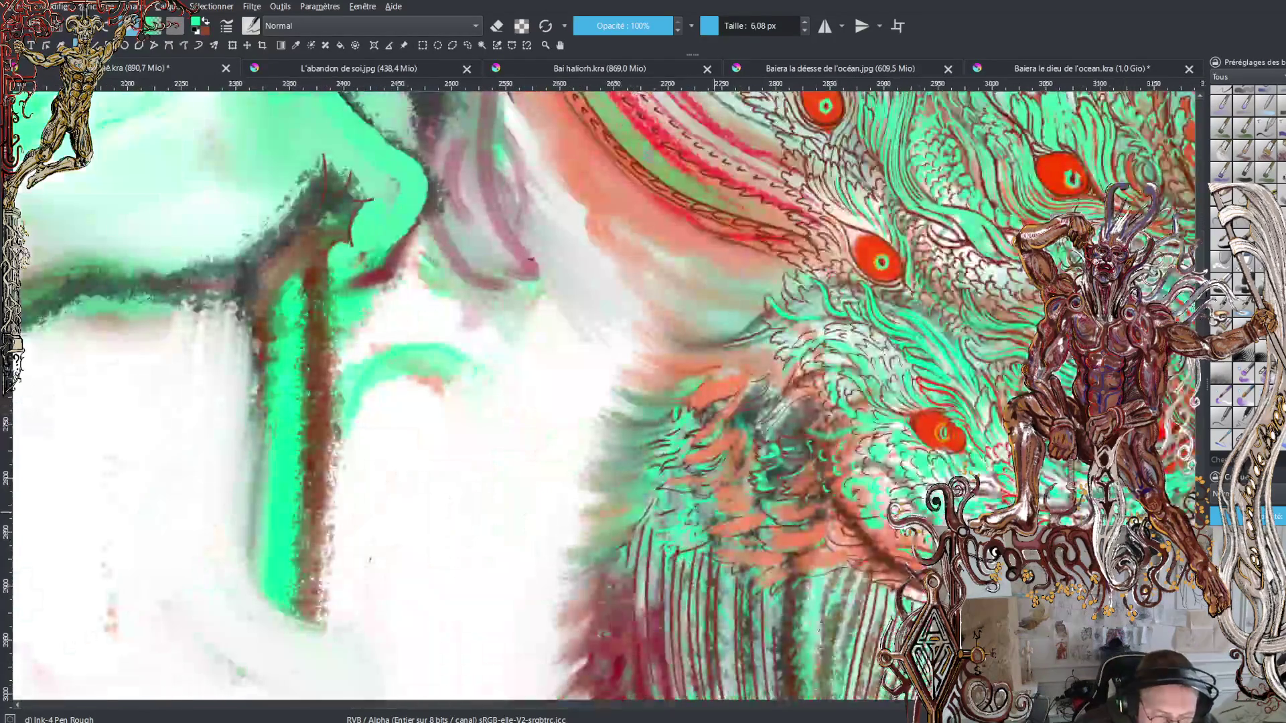
{"action": "scroll", "coordinate": [636, 636], "scroll_direction": "up", "scroll_amount": 1}
{"action": "scroll", "coordinate": [692, 509], "scroll_direction": "down", "scroll_amount": 2}
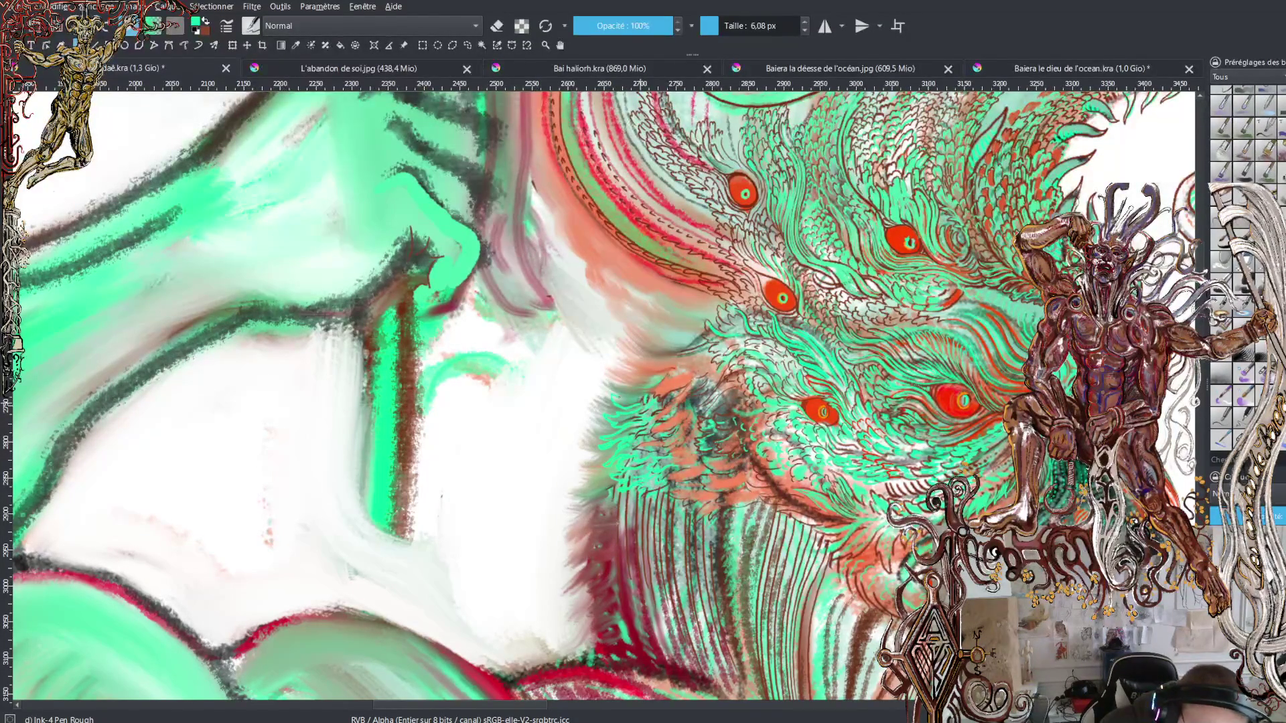
{"action": "left_click_drag", "start_coordinate": [619, 397], "coordinate": [631, 389]}
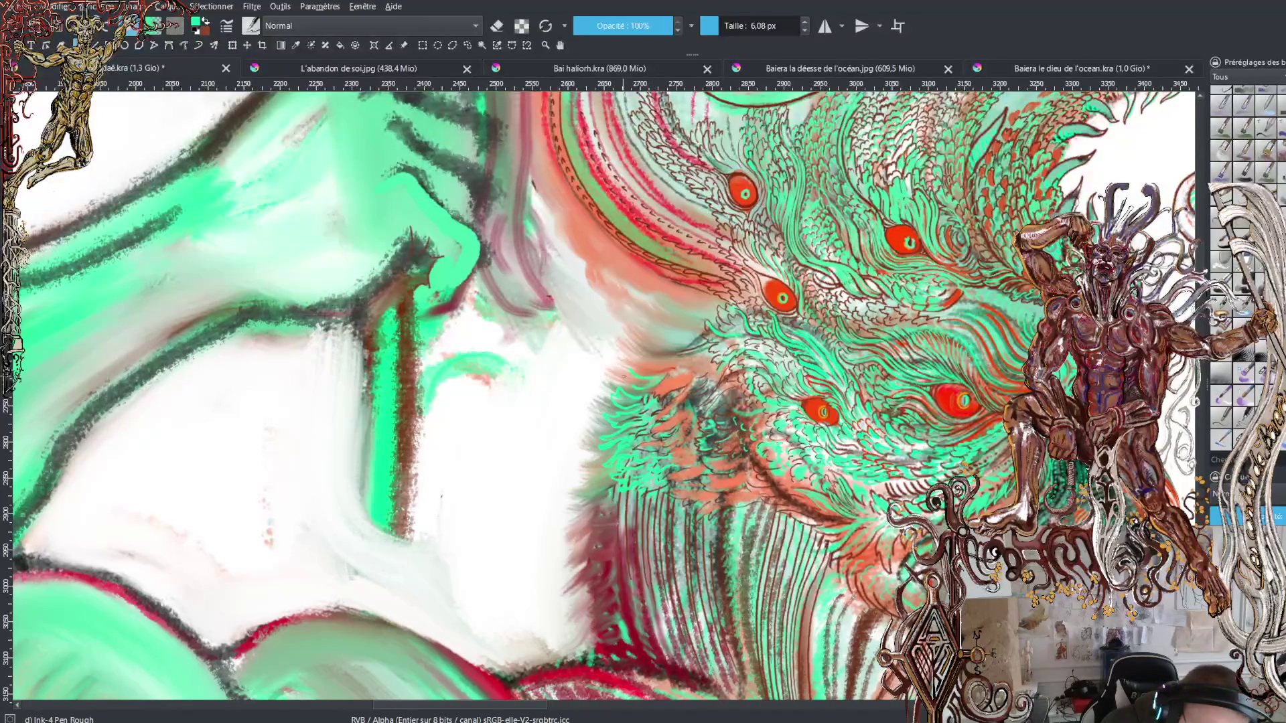
{"action": "left_click_drag", "start_coordinate": [611, 367], "coordinate": [585, 394]}
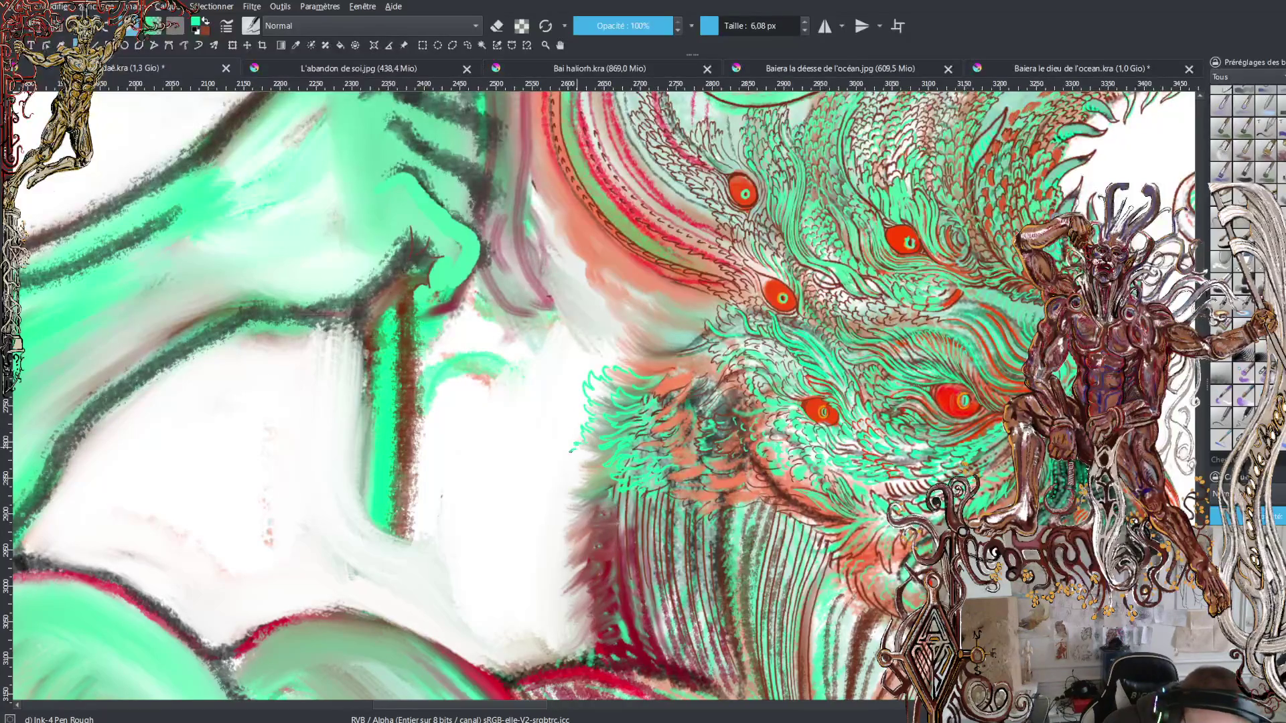
{"action": "mouse_move", "coordinate": [584, 454]}
{"action": "left_mouse_down"}
{"action": "mouse_move", "coordinate": [569, 462]}
{"action": "mouse_move", "coordinate": [550, 529]}
{"action": "mouse_move", "coordinate": [547, 611]}
{"action": "mouse_move", "coordinate": [586, 600]}
{"action": "mouse_move", "coordinate": [588, 613]}
{"action": "left_mouse_up"}
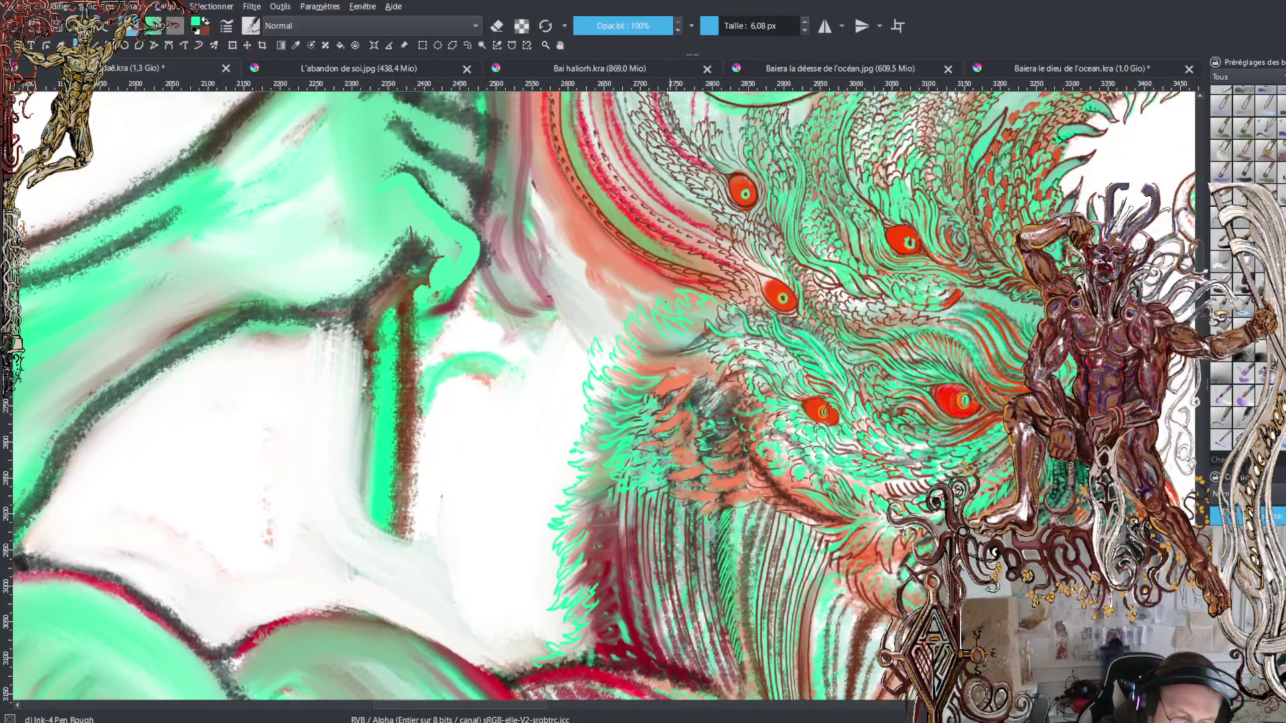
Step: Hatch more bright green fur strokes along the head's edge, then zoom out
{"action": "left_click_drag", "start_coordinate": [647, 288], "coordinate": [667, 282]}
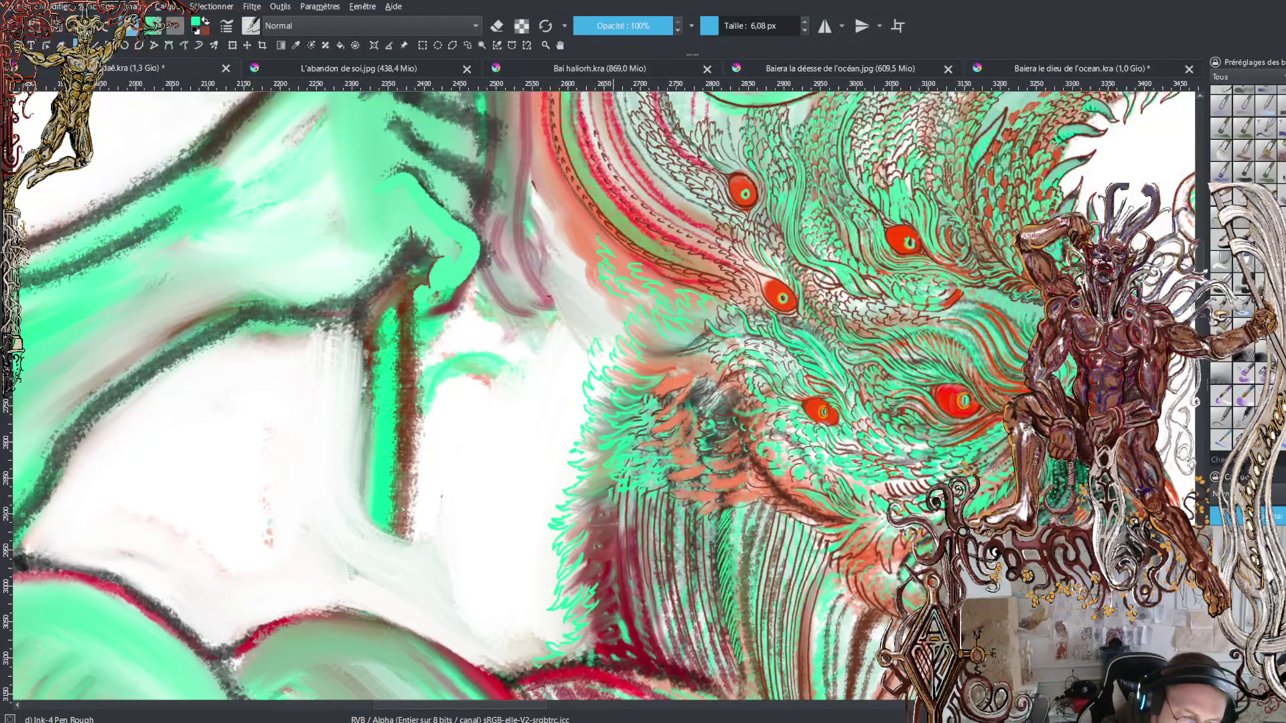
{"action": "left_click_drag", "start_coordinate": [590, 282], "coordinate": [601, 342]}
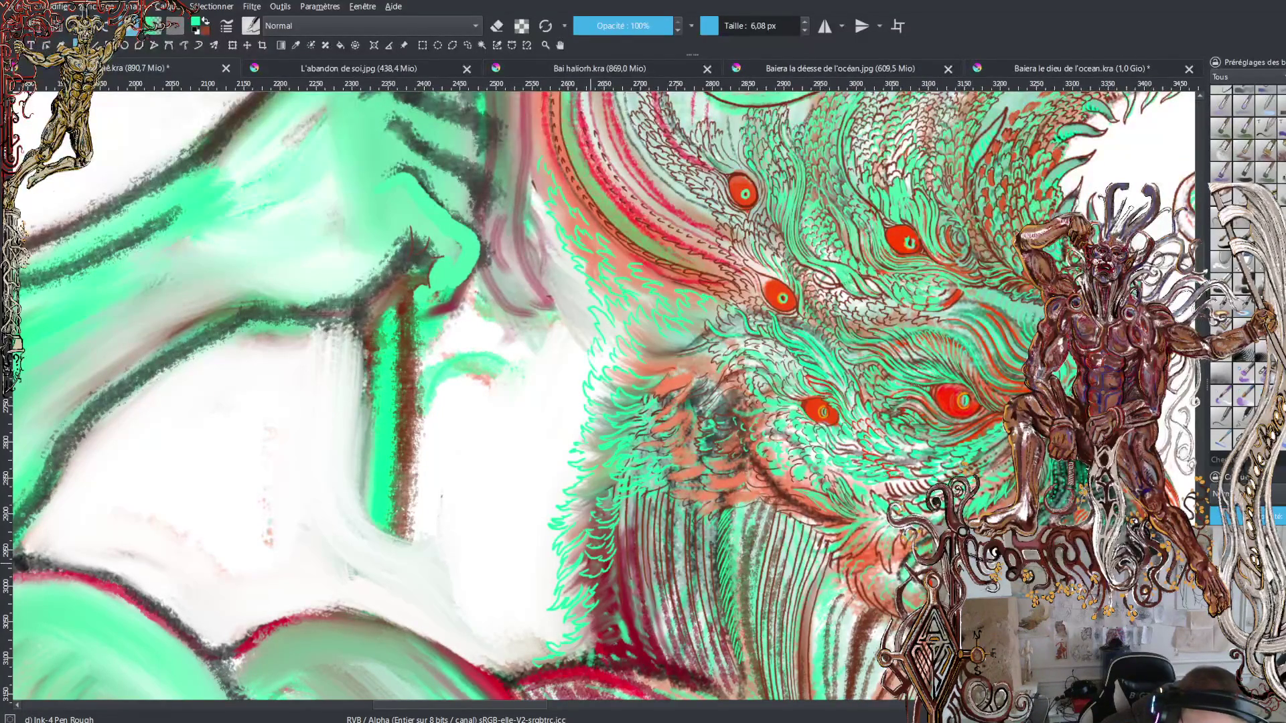
{"action": "mouse_move", "coordinate": [615, 564]}
{"action": "left_mouse_down"}
{"action": "mouse_move", "coordinate": [620, 635]}
{"action": "mouse_move", "coordinate": [599, 653]}
{"action": "mouse_move", "coordinate": [626, 658]}
{"action": "left_mouse_up"}
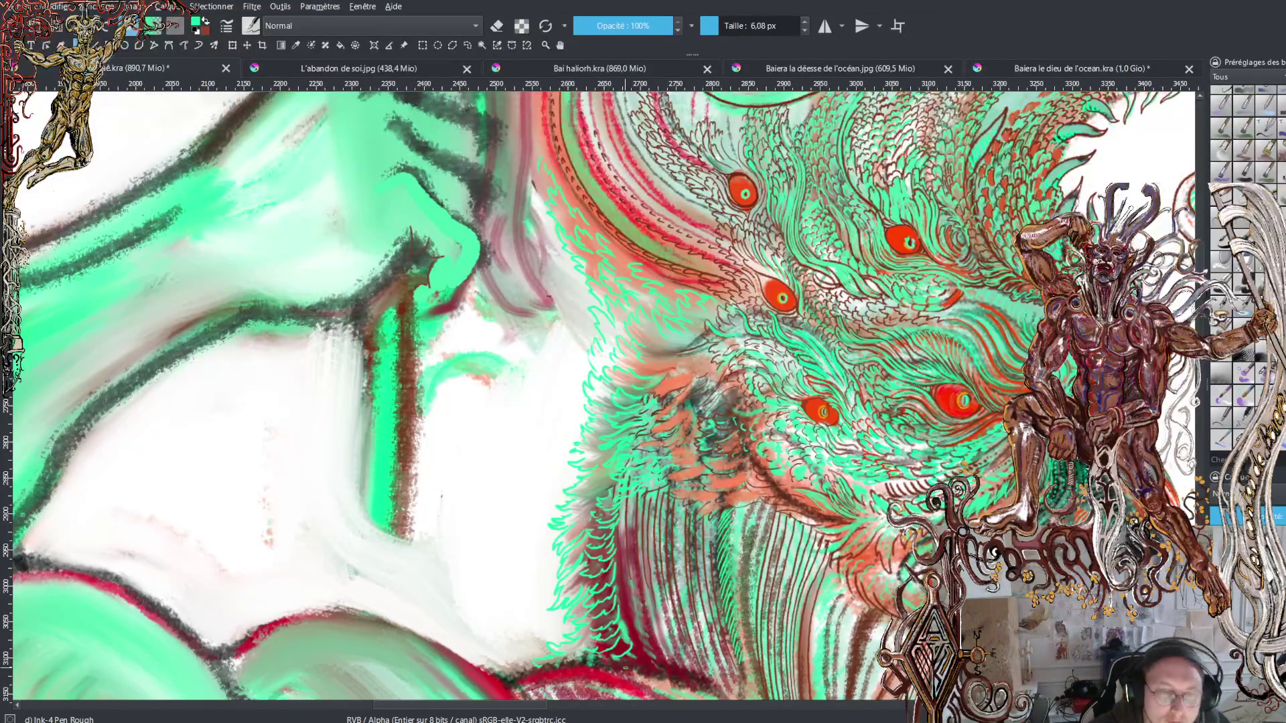
{"action": "key", "text": "minus"}
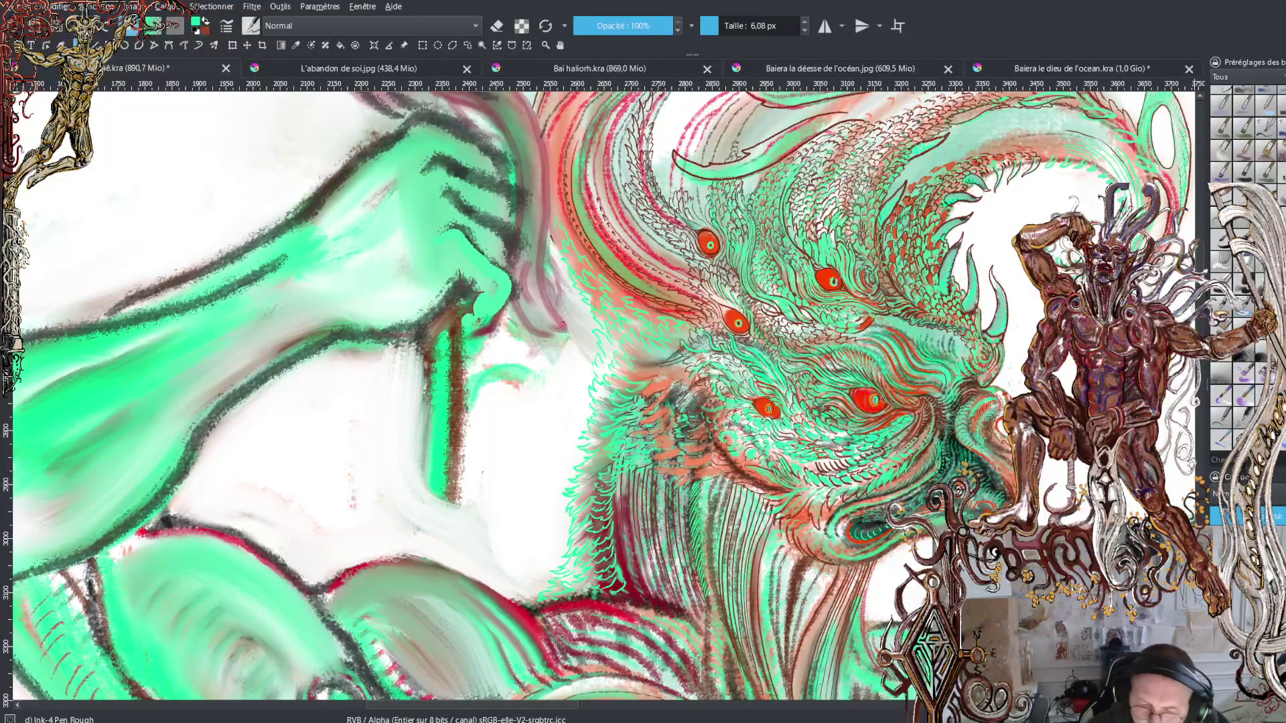
Step: Swap to dark red and sample a colour from the painting as the new paint colour
{"action": "scroll", "coordinate": [1199, 390], "scroll_direction": "down", "scroll_amount": 3}
{"action": "scroll", "coordinate": [1195, 402], "scroll_direction": "down", "scroll_amount": 2}
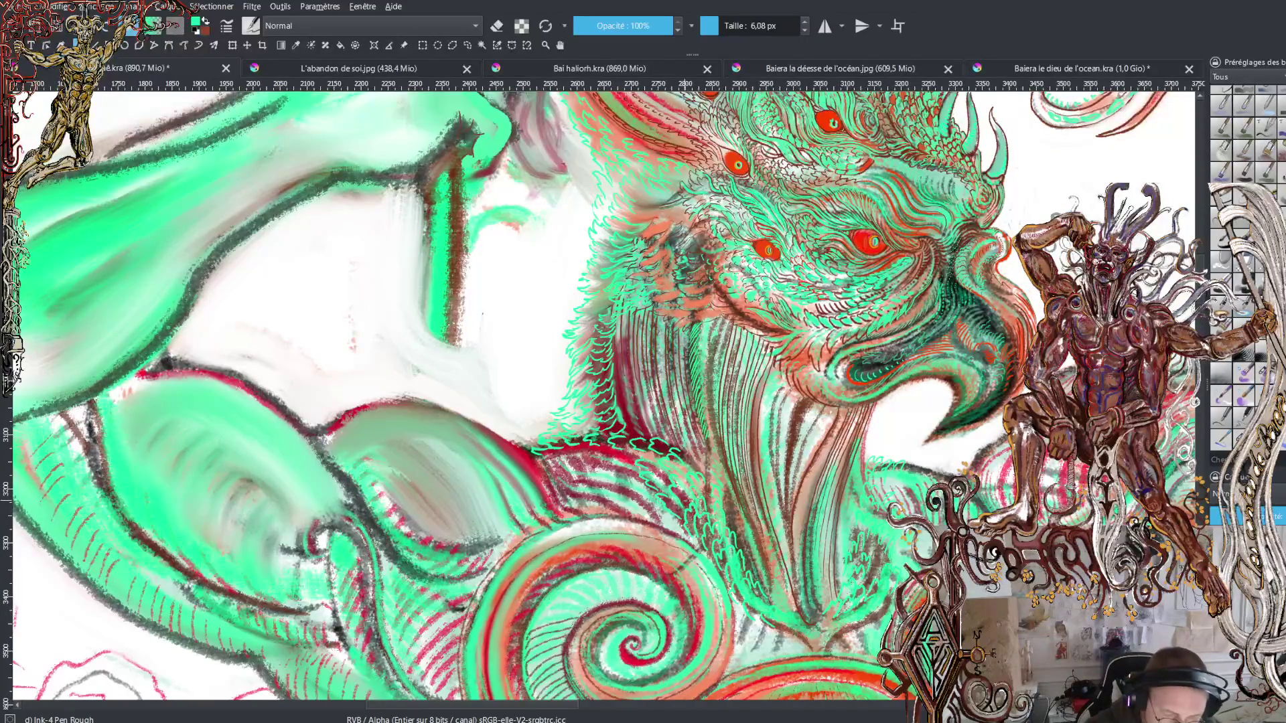
{"action": "key", "text": "x"}
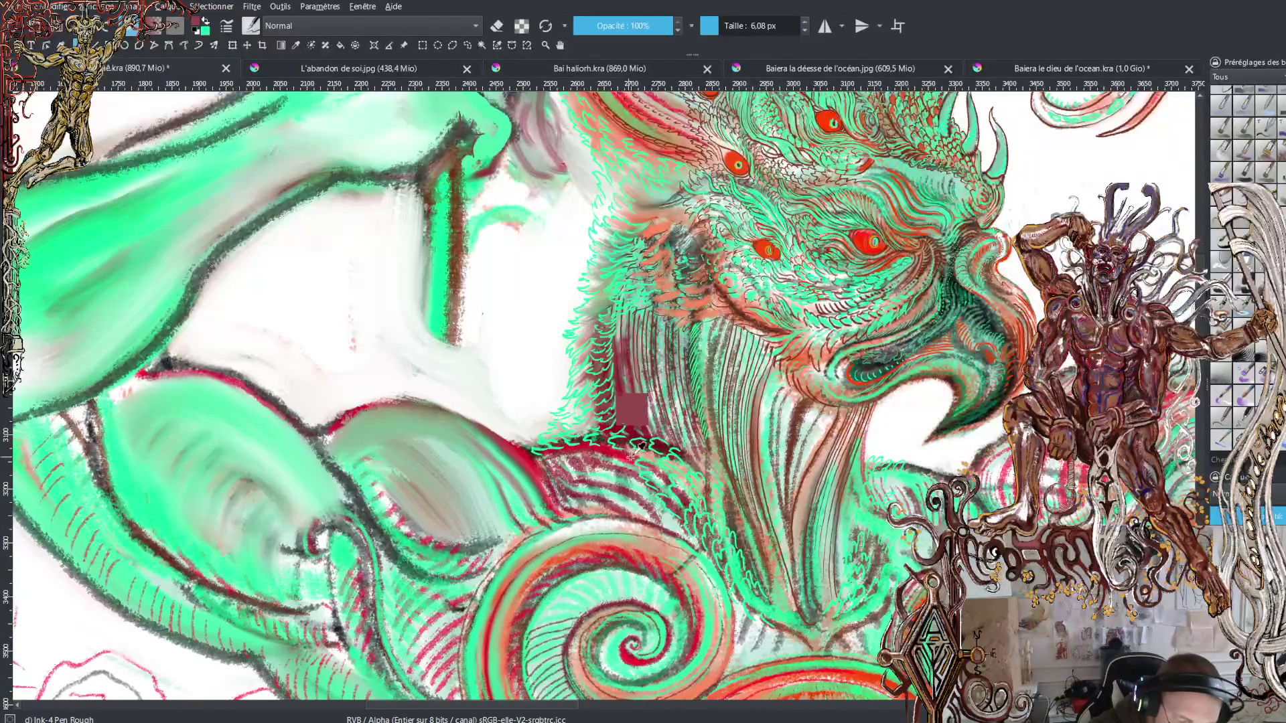
{"action": "left_click", "coordinate": [678, 481], "text": "ctrl"}
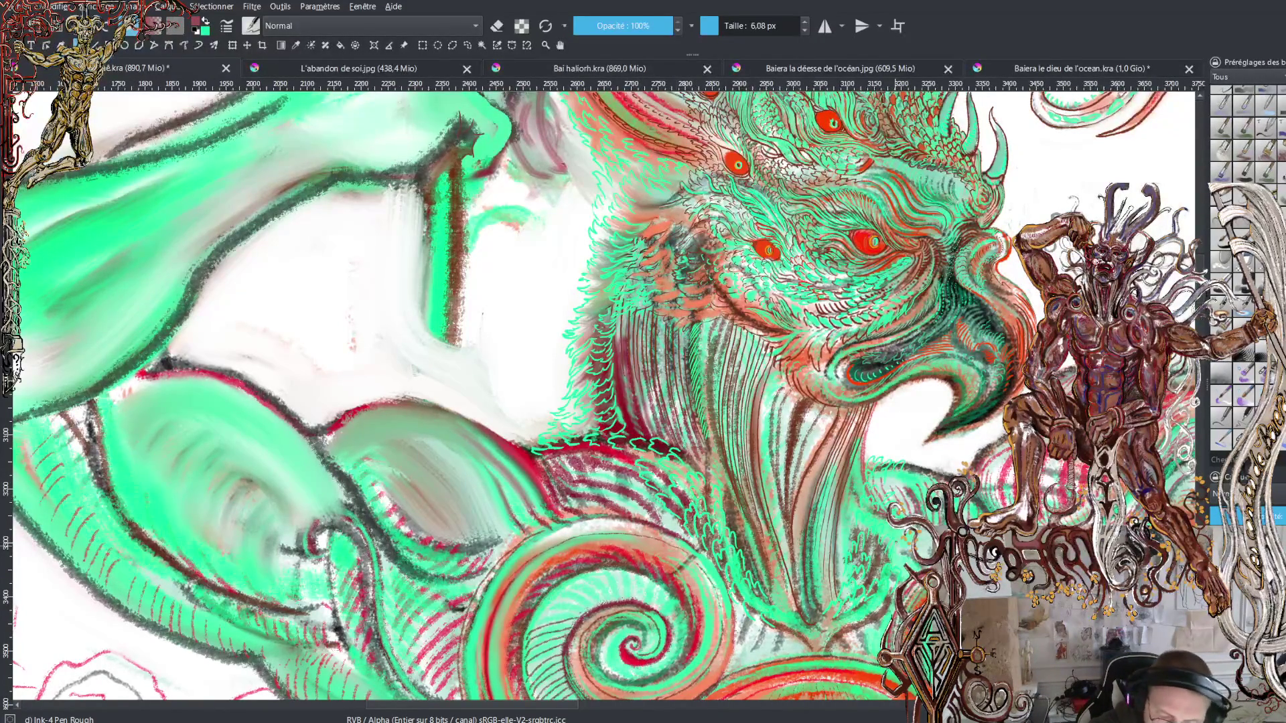
Step: Switch to the WaterC Basic Lines-Wet-Pattern brush at 57.14 px and paint dark strokes into the beard
{"action": "left_click", "coordinate": [739, 26]}
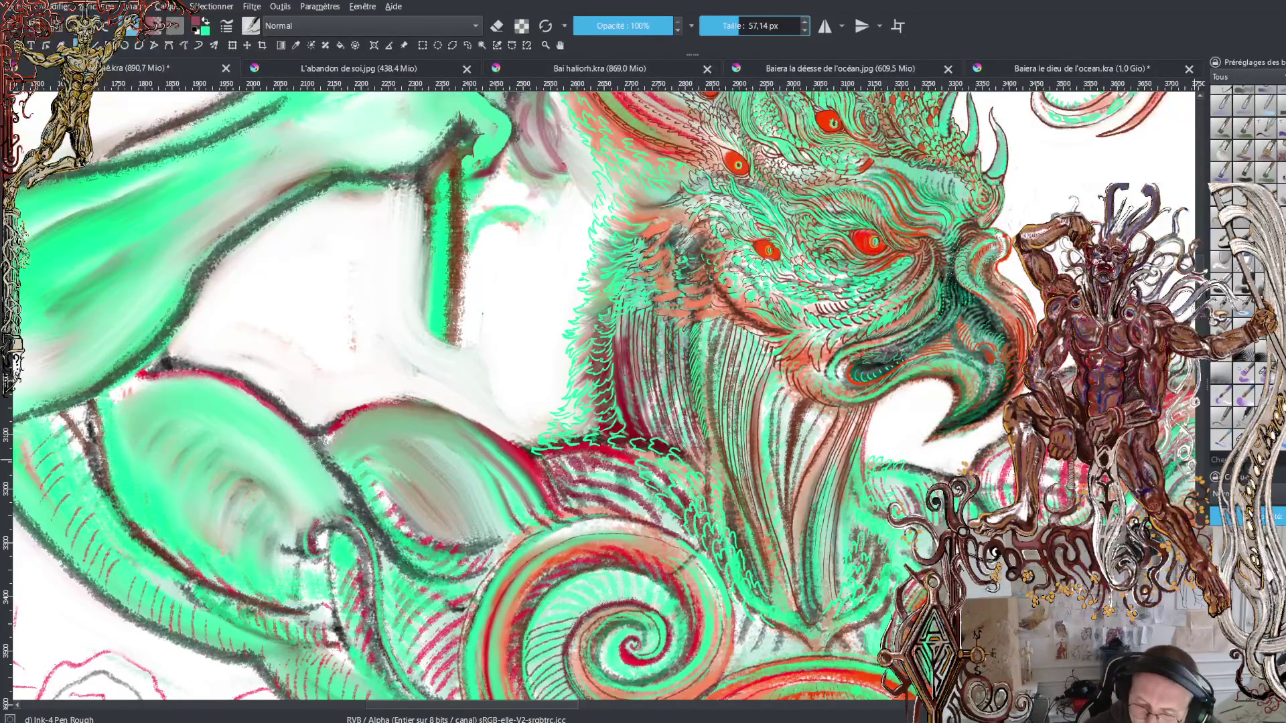
{"action": "key", "text": "slash"}
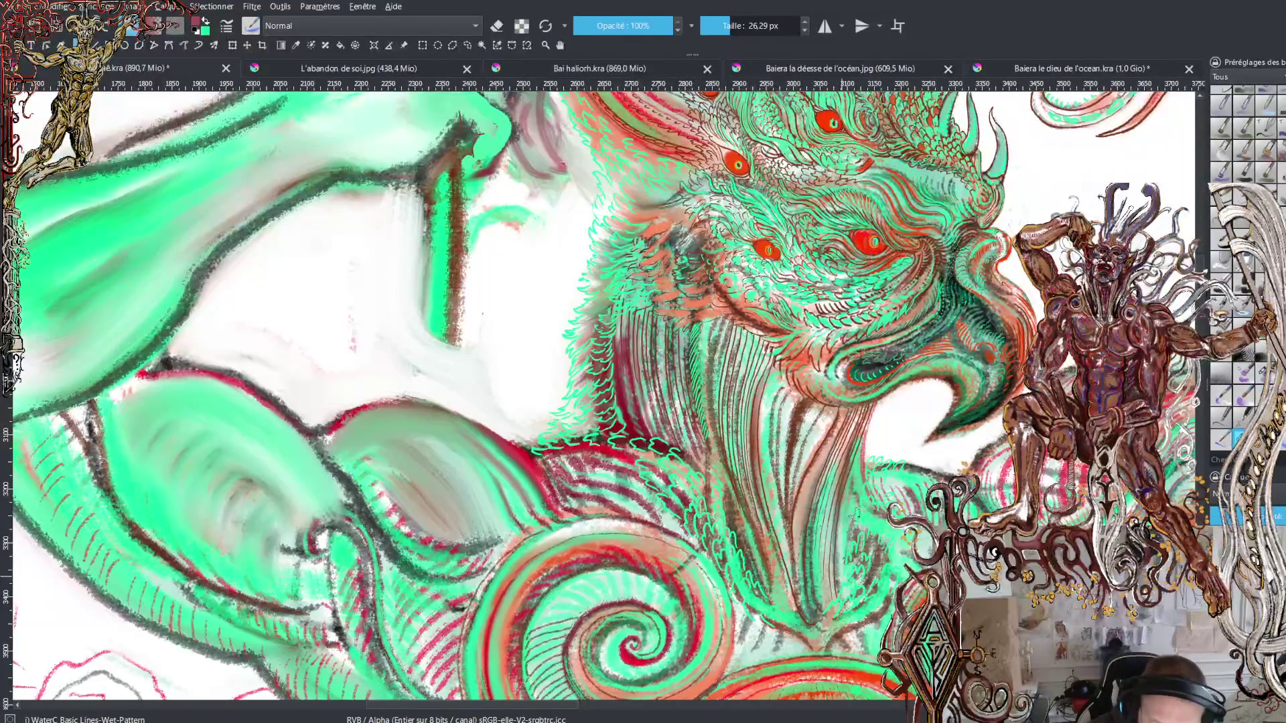
{"action": "left_click_drag", "start_coordinate": [860, 539], "coordinate": [898, 489]}
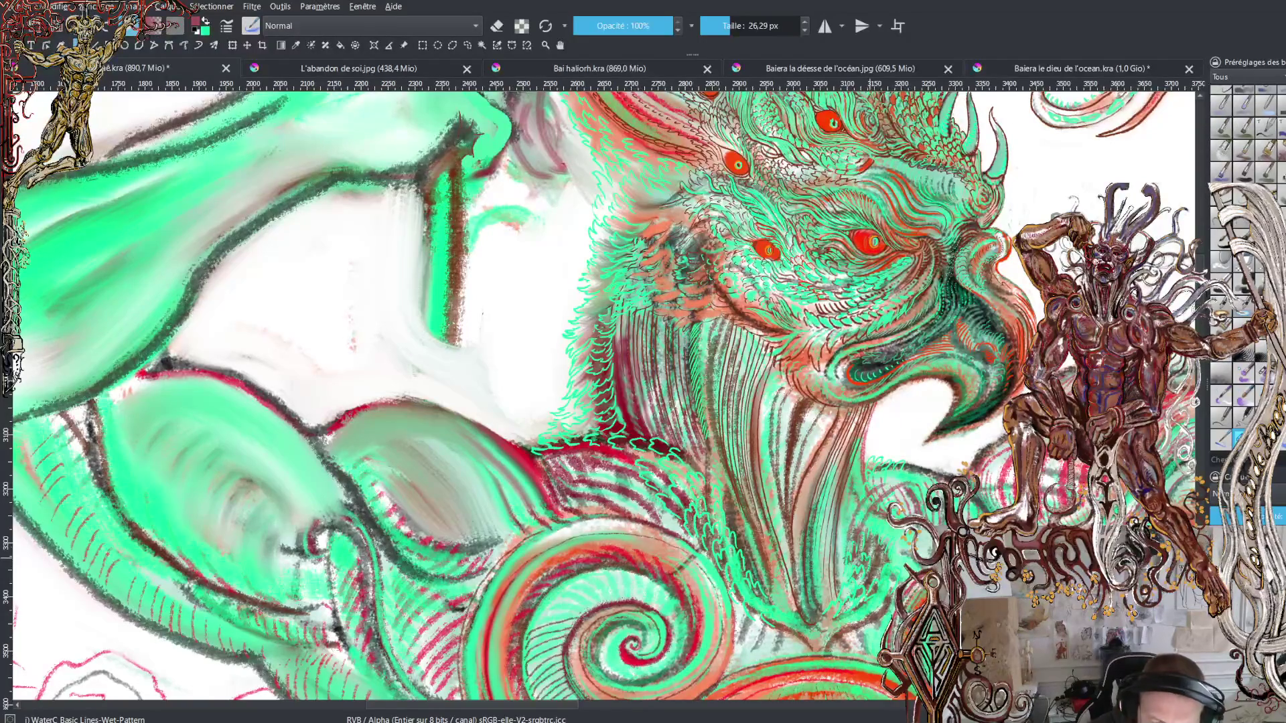
{"action": "mouse_move", "coordinate": [868, 562]}
{"action": "left_mouse_down"}
{"action": "mouse_move", "coordinate": [881, 523]}
{"action": "mouse_move", "coordinate": [898, 529]}
{"action": "mouse_move", "coordinate": [901, 555]}
{"action": "mouse_move", "coordinate": [924, 530]}
{"action": "mouse_move", "coordinate": [927, 551]}
{"action": "mouse_move", "coordinate": [904, 539]}
{"action": "mouse_move", "coordinate": [921, 526]}
{"action": "mouse_move", "coordinate": [903, 539]}
{"action": "mouse_move", "coordinate": [921, 496]}
{"action": "left_mouse_up"}
{"action": "left_click_drag", "start_coordinate": [894, 566], "coordinate": [925, 490]}
{"action": "mouse_move", "coordinate": [874, 526]}
{"action": "left_mouse_down"}
{"action": "mouse_move", "coordinate": [910, 502]}
{"action": "mouse_move", "coordinate": [901, 487]}
{"action": "mouse_move", "coordinate": [874, 492]}
{"action": "left_mouse_up"}
{"action": "mouse_move", "coordinate": [863, 501]}
{"action": "left_mouse_down"}
{"action": "mouse_move", "coordinate": [909, 470]}
{"action": "mouse_move", "coordinate": [888, 472]}
{"action": "left_mouse_up"}
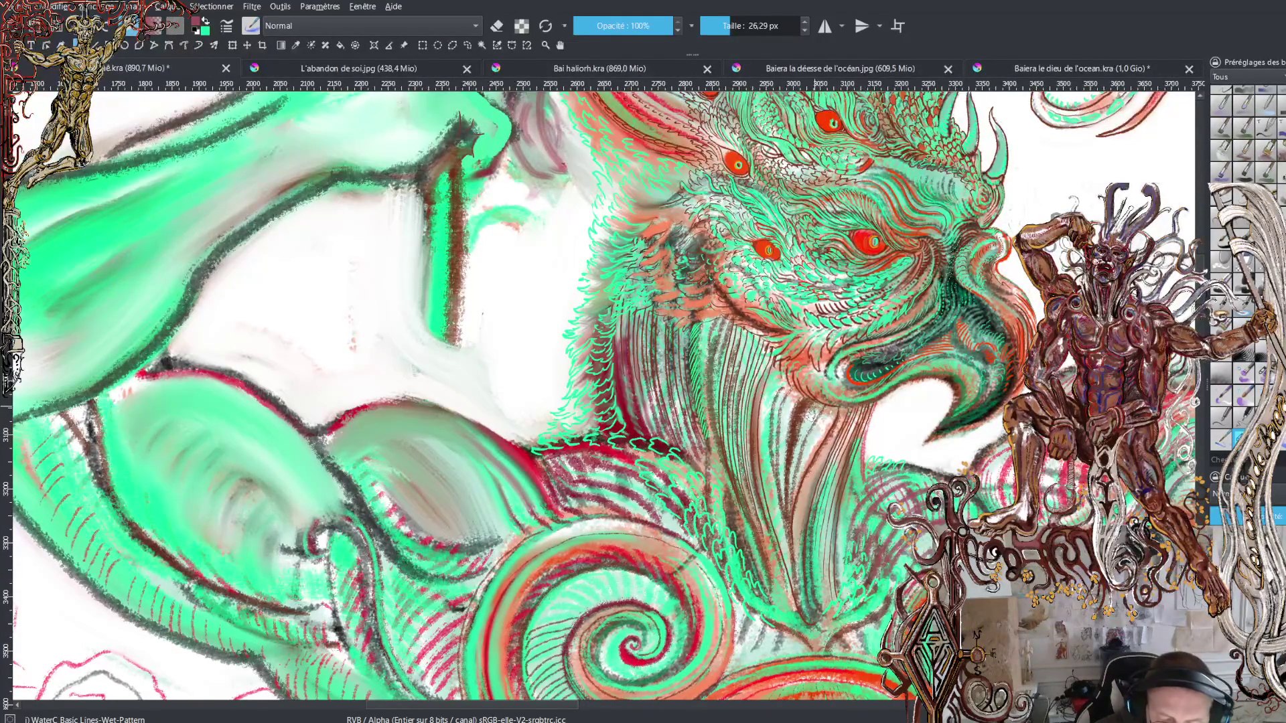
Step: Hatch dark wet lines down through the beard beneath the beak
{"action": "left_click_drag", "start_coordinate": [804, 432], "coordinate": [790, 495]}
{"action": "left_click_drag", "start_coordinate": [828, 410], "coordinate": [794, 513]}
{"action": "mouse_move", "coordinate": [831, 418]}
{"action": "left_mouse_down"}
{"action": "mouse_move", "coordinate": [805, 449]}
{"action": "mouse_move", "coordinate": [811, 423]}
{"action": "mouse_move", "coordinate": [797, 413]}
{"action": "mouse_move", "coordinate": [781, 460]}
{"action": "left_mouse_up"}
{"action": "mouse_move", "coordinate": [787, 398]}
{"action": "left_mouse_down"}
{"action": "mouse_move", "coordinate": [773, 453]}
{"action": "mouse_move", "coordinate": [767, 413]}
{"action": "mouse_move", "coordinate": [764, 474]}
{"action": "left_mouse_up"}
{"action": "mouse_move", "coordinate": [781, 363]}
{"action": "left_mouse_down"}
{"action": "mouse_move", "coordinate": [763, 455]}
{"action": "mouse_move", "coordinate": [778, 522]}
{"action": "mouse_move", "coordinate": [762, 428]}
{"action": "mouse_move", "coordinate": [783, 566]}
{"action": "left_mouse_up"}
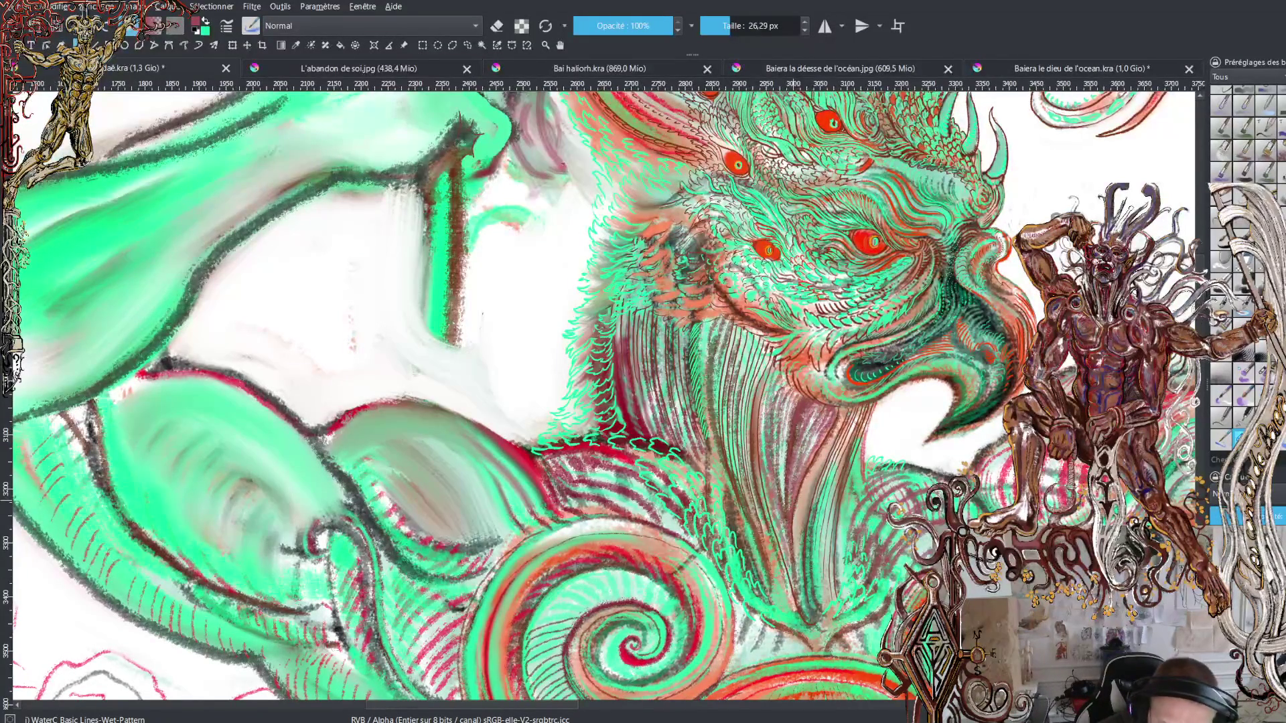
{"action": "mouse_move", "coordinate": [797, 587]}
{"action": "left_mouse_down"}
{"action": "mouse_move", "coordinate": [796, 508]}
{"action": "mouse_move", "coordinate": [804, 527]}
{"action": "left_mouse_up"}
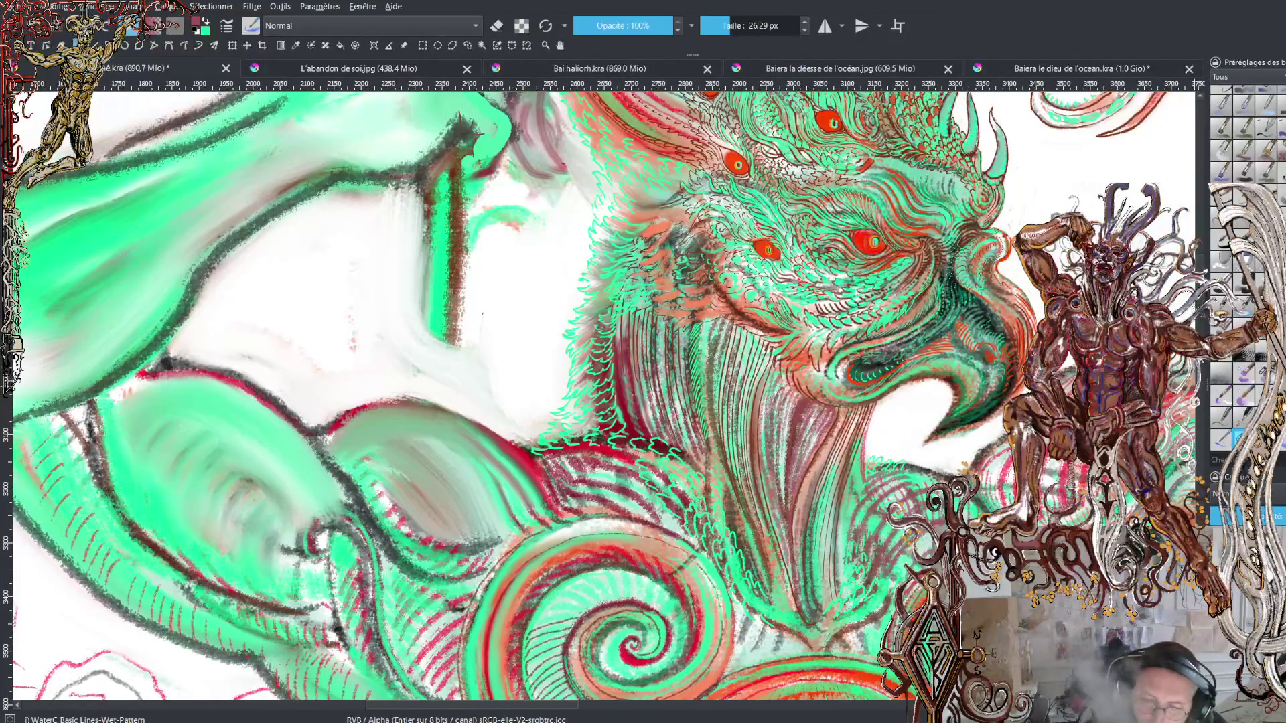
Step: Zoom out to review the whole figure, then zoom back in on the head
{"action": "key", "text": "minus"}
{"action": "key", "text": "minus"}
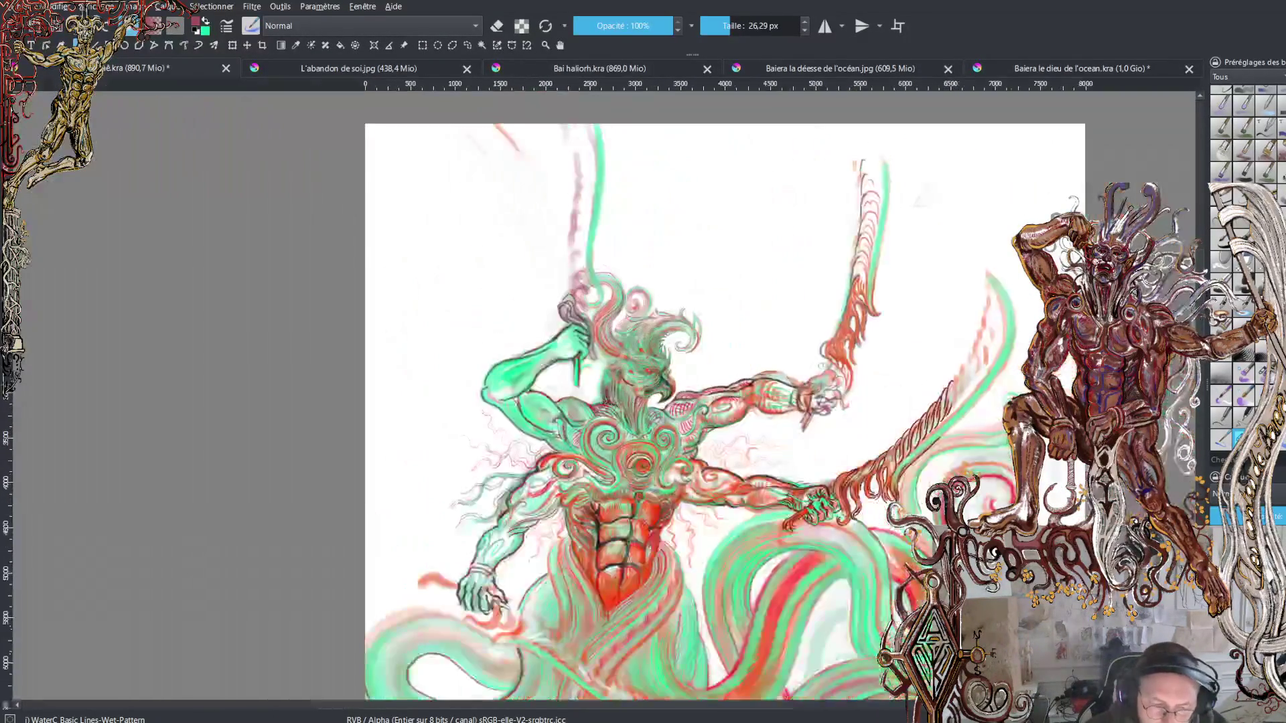
{"action": "key", "text": "plus"}
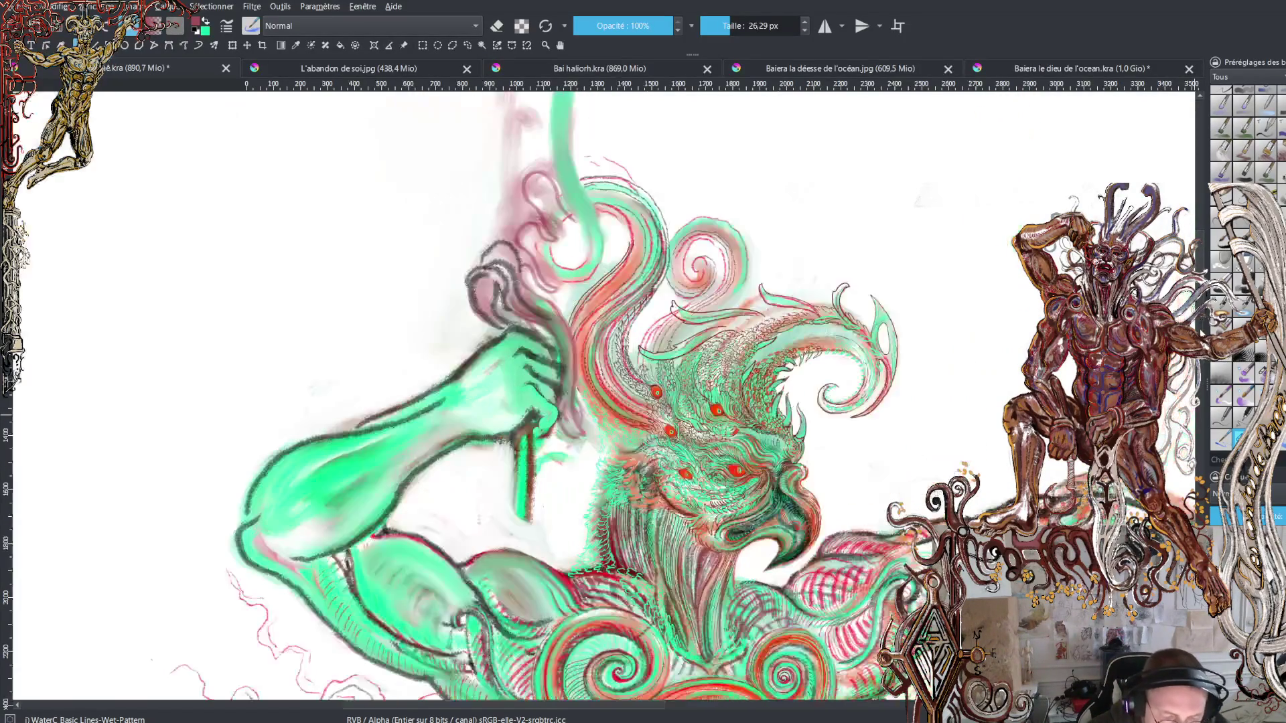
{"action": "key", "text": "plus"}
{"action": "key", "text": "plus"}
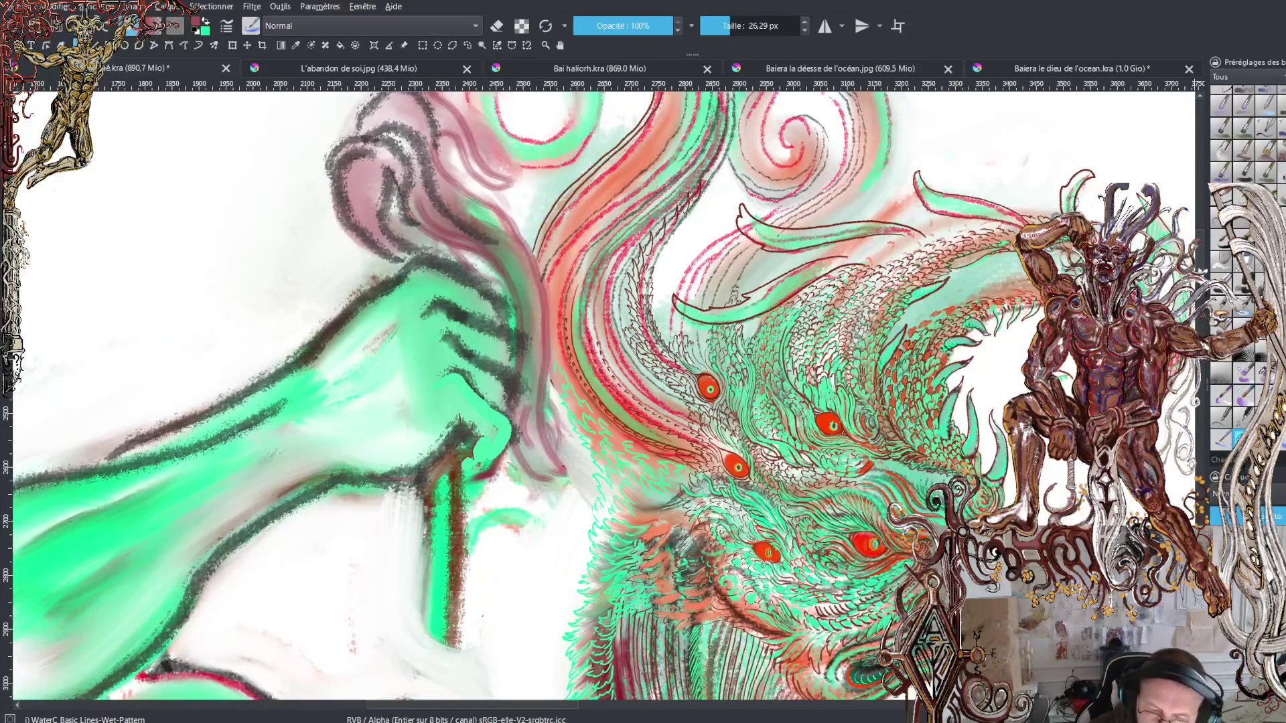
{"action": "key", "text": "plus"}
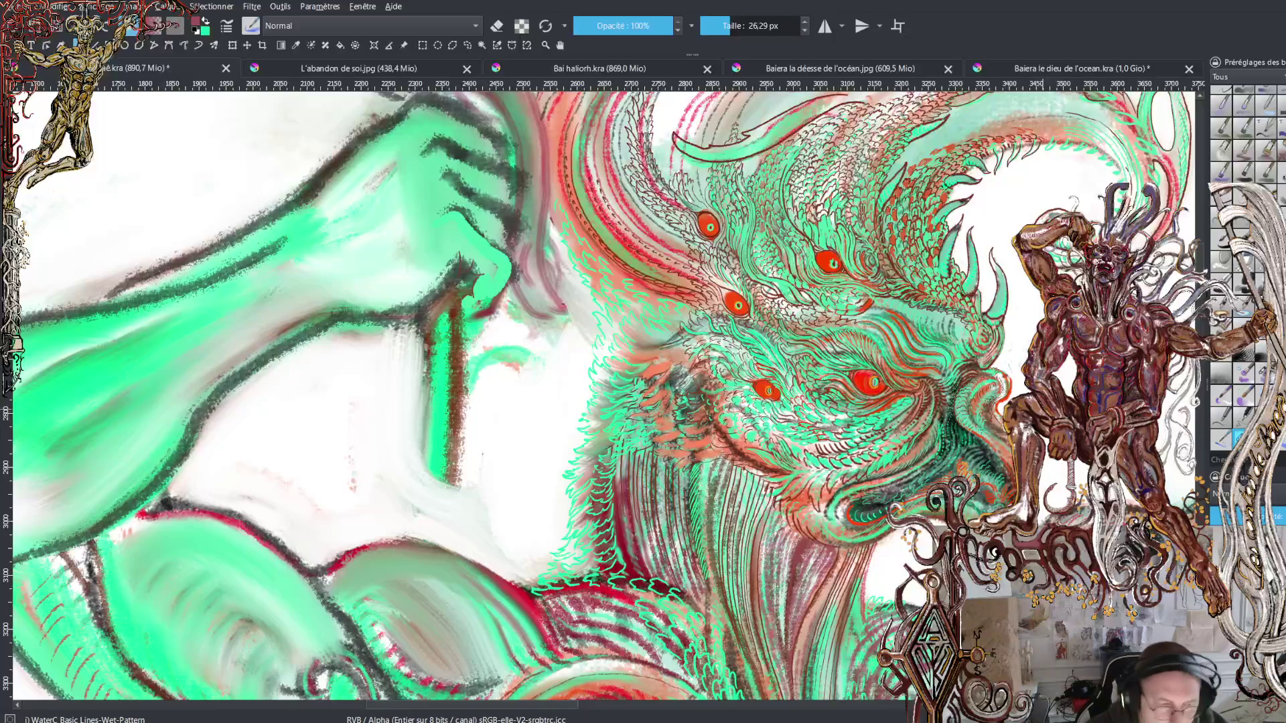
Step: Switch the brush to the d) Ink-4 Pen Rough preset at 57.14 px
{"action": "key", "text": "comma"}
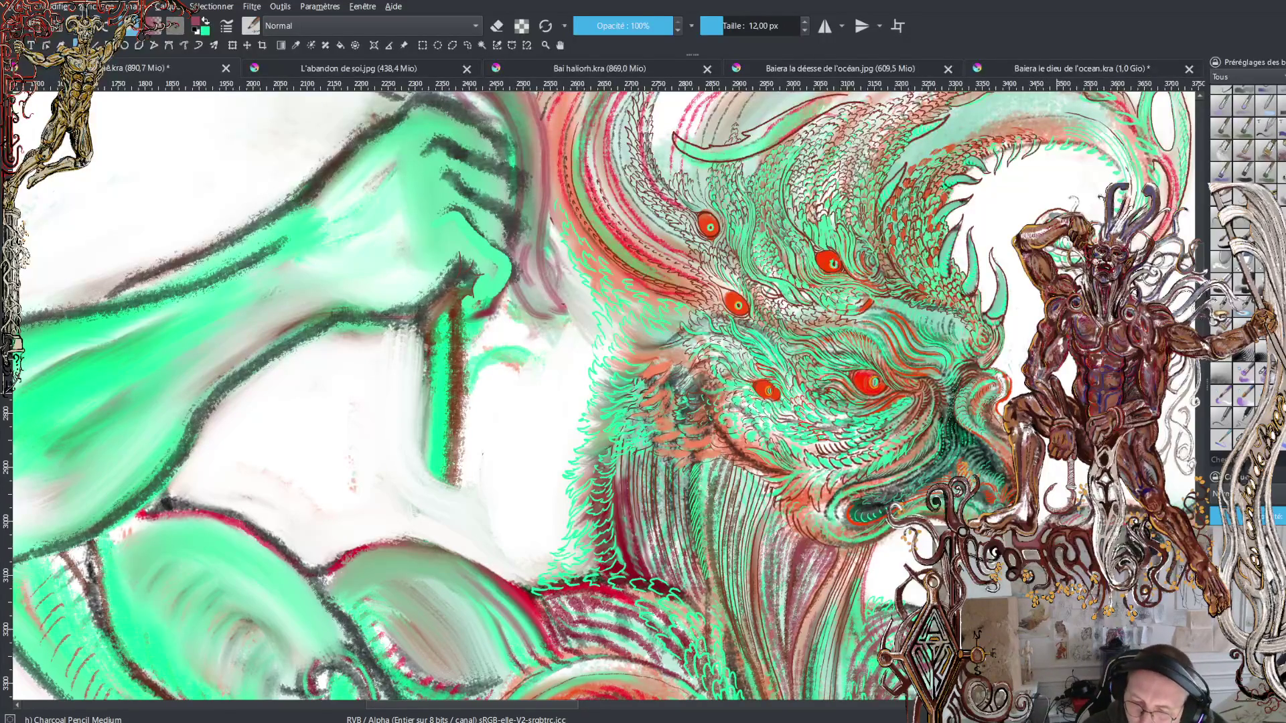
{"action": "key", "text": "comma"}
{"action": "key", "text": "plus"}
{"action": "key", "text": "plus"}
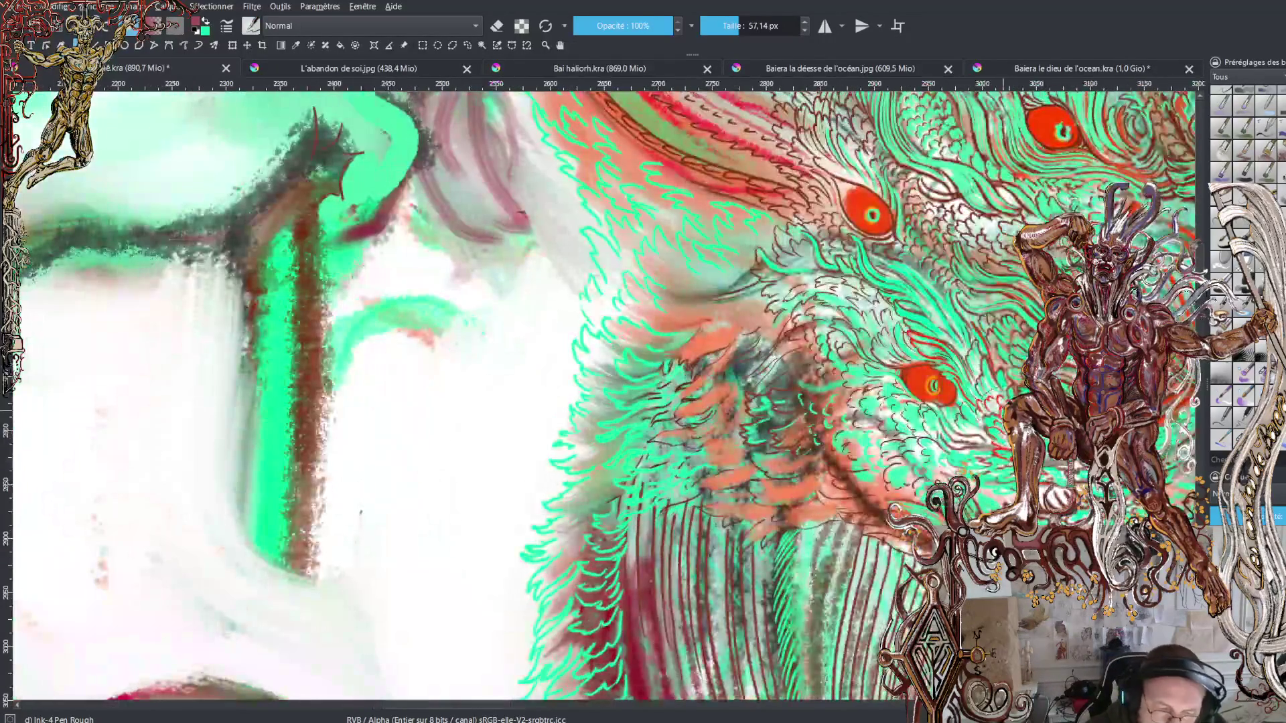
Step: Shrink the rough ink pen to about 4.27 px and ink short dark marks in the plumage
{"action": "left_click_drag", "start_coordinate": [740, 34], "coordinate": [718, 27]}
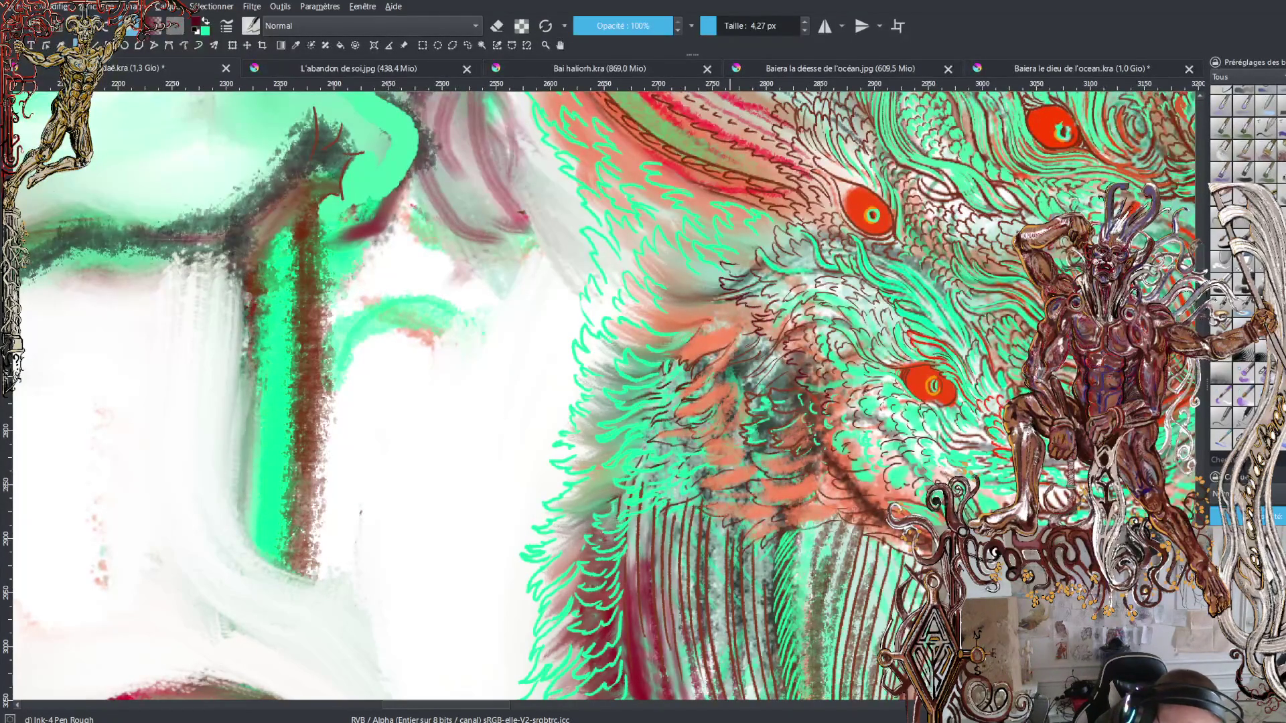
{"action": "left_click_drag", "start_coordinate": [747, 253], "coordinate": [742, 229]}
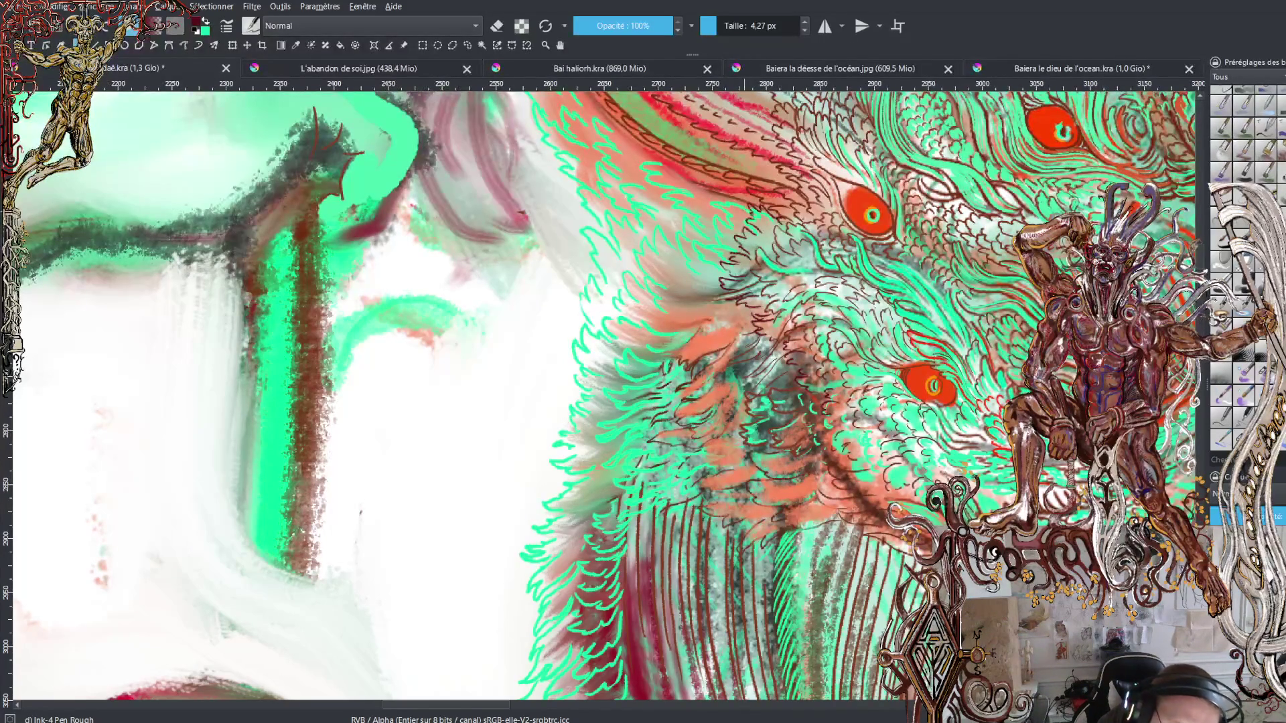
{"action": "left_click_drag", "start_coordinate": [746, 194], "coordinate": [733, 200]}
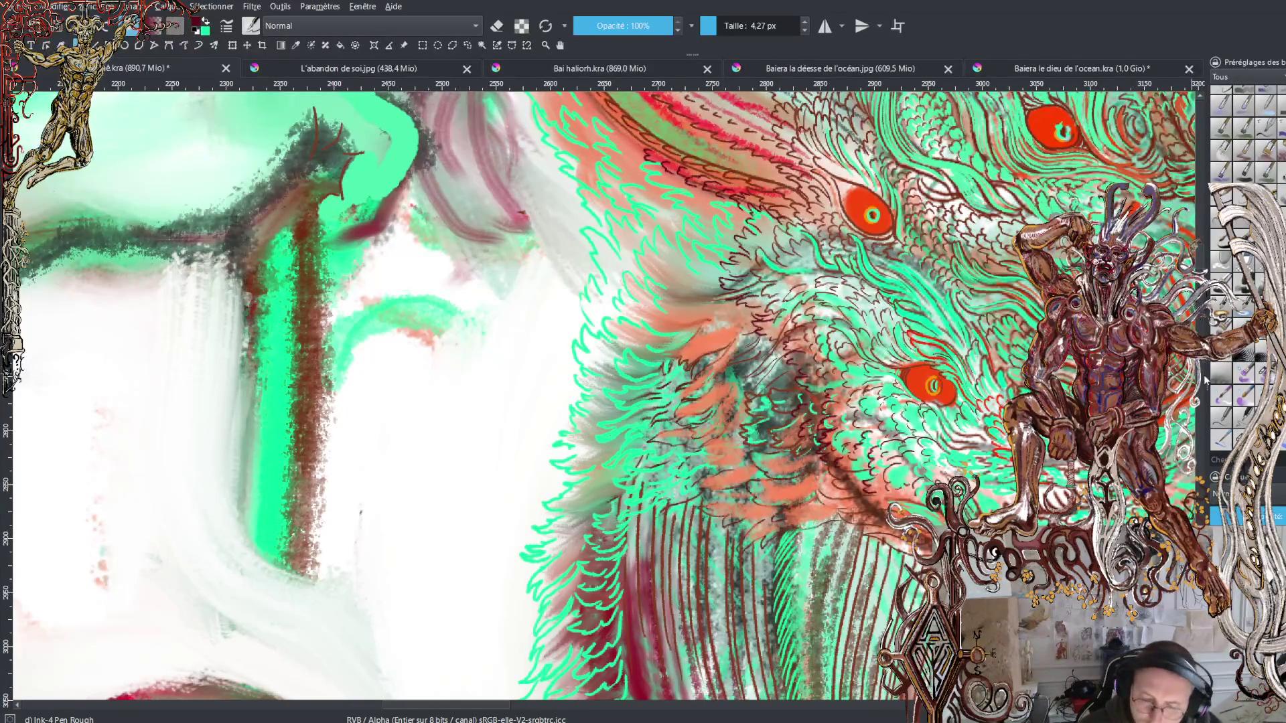
Step: Zoom in and darken the chevron line near the eyes with ink
{"action": "scroll", "coordinate": [1198, 248], "scroll_direction": "up", "scroll_amount": 5}
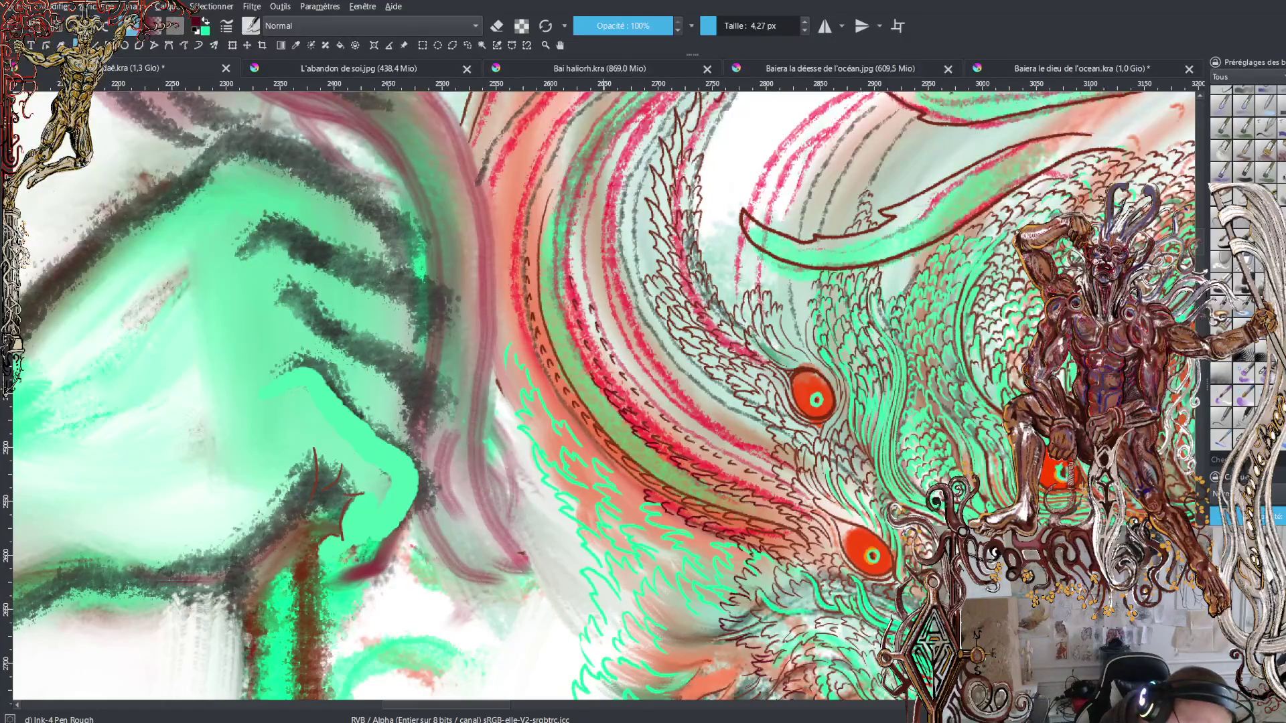
{"action": "mouse_move", "coordinate": [584, 354]}
{"action": "left_mouse_down"}
{"action": "mouse_move", "coordinate": [595, 367]}
{"action": "mouse_move", "coordinate": [587, 345]}
{"action": "left_mouse_up"}
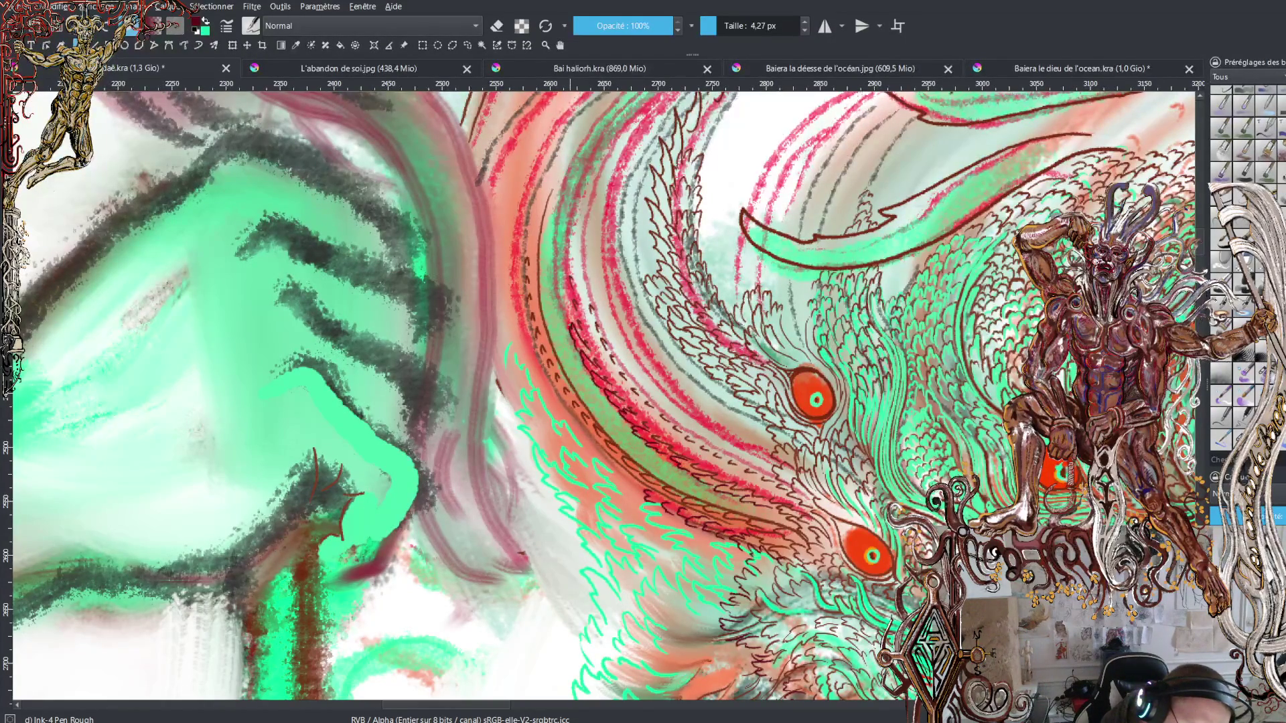
{"action": "mouse_move", "coordinate": [564, 294]}
{"action": "left_mouse_down"}
{"action": "mouse_move", "coordinate": [573, 311]}
{"action": "mouse_move", "coordinate": [559, 272]}
{"action": "mouse_move", "coordinate": [566, 181]}
{"action": "mouse_move", "coordinate": [610, 120]}
{"action": "left_mouse_up"}
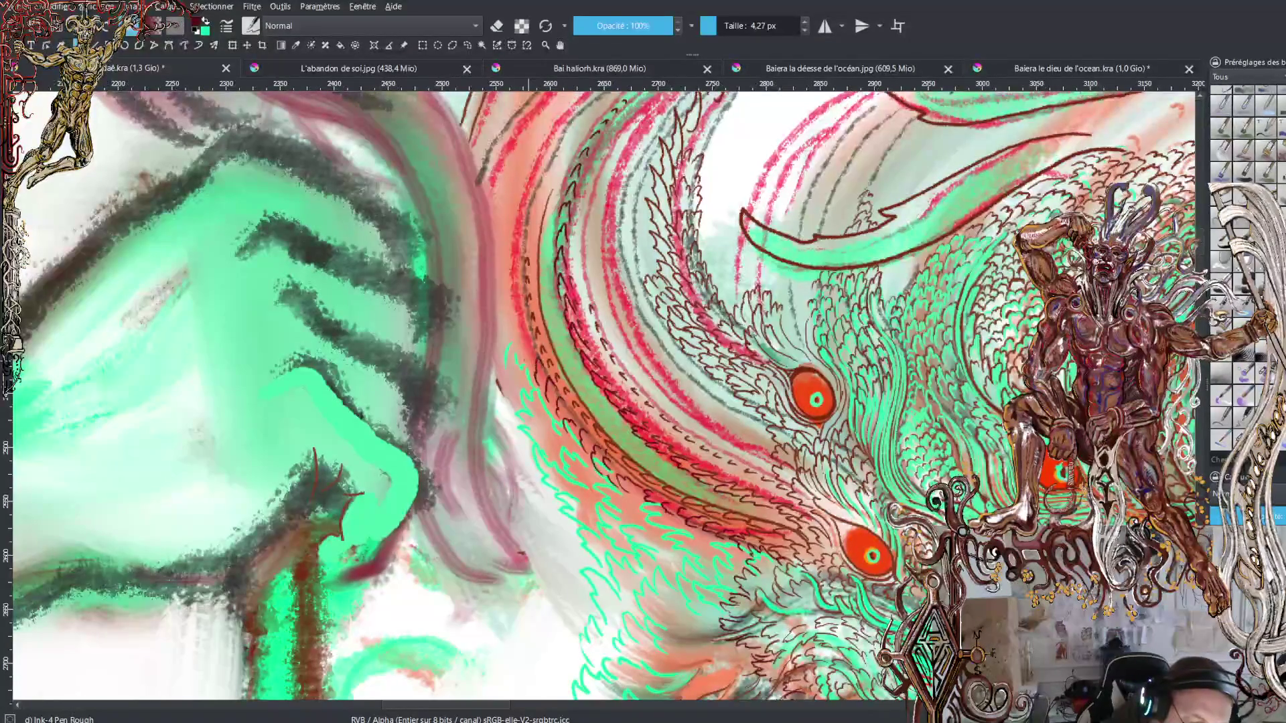
Step: Ink dark strokes up along the red hair lines and add small marks near the eye
{"action": "left_click_drag", "start_coordinate": [530, 351], "coordinate": [509, 259]}
{"action": "left_click_drag", "start_coordinate": [520, 263], "coordinate": [514, 209]}
{"action": "mouse_move", "coordinate": [527, 213]}
{"action": "left_mouse_down"}
{"action": "mouse_move", "coordinate": [518, 201]}
{"action": "mouse_move", "coordinate": [542, 188]}
{"action": "mouse_move", "coordinate": [538, 177]}
{"action": "left_mouse_up"}
{"action": "left_click_drag", "start_coordinate": [535, 181], "coordinate": [571, 125]}
{"action": "left_click_drag", "start_coordinate": [568, 131], "coordinate": [596, 101]}
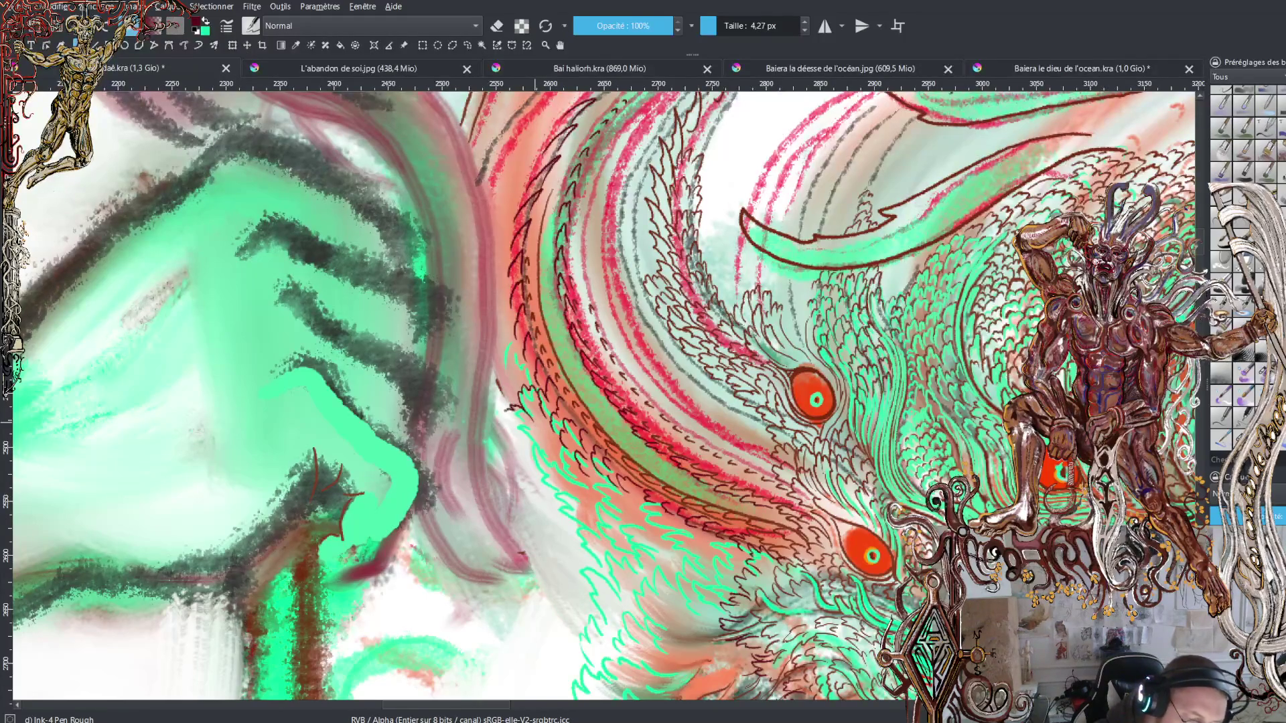
{"action": "mouse_move", "coordinate": [504, 411]}
{"action": "left_mouse_down"}
{"action": "mouse_move", "coordinate": [523, 422]}
{"action": "mouse_move", "coordinate": [507, 366]}
{"action": "mouse_move", "coordinate": [516, 384]}
{"action": "mouse_move", "coordinate": [522, 349]}
{"action": "mouse_move", "coordinate": [531, 361]}
{"action": "mouse_move", "coordinate": [510, 338]}
{"action": "mouse_move", "coordinate": [495, 345]}
{"action": "left_mouse_up"}
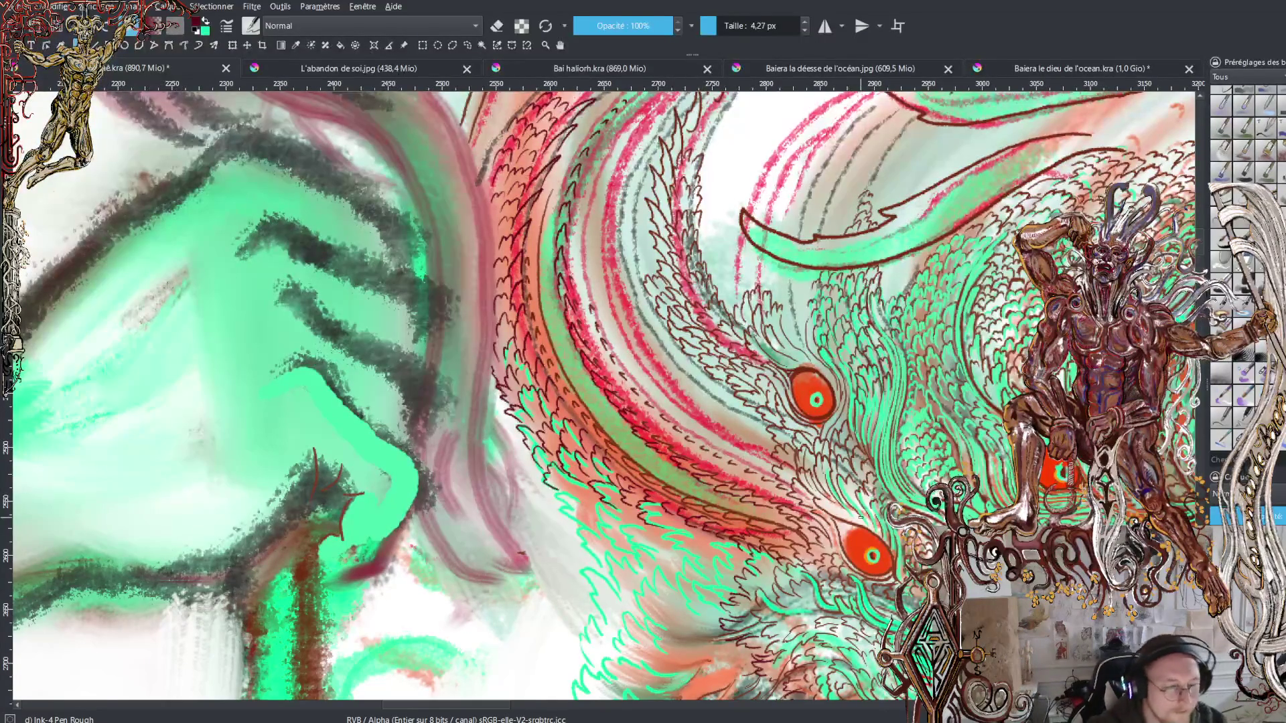
Step: Zoom out to check the whole figure, then zoom back in on the eyes
{"action": "key", "text": "minus"}
{"action": "key", "text": "minus"}
{"action": "key", "text": "minus"}
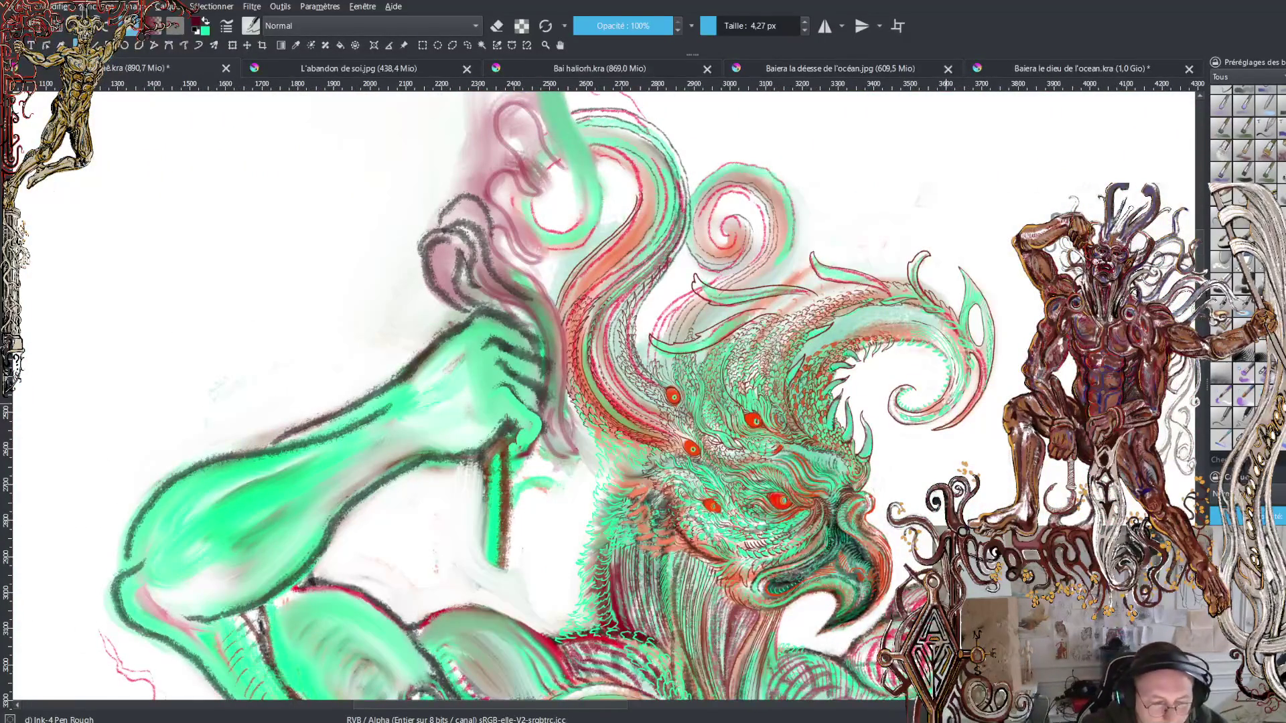
{"action": "key", "text": "plus"}
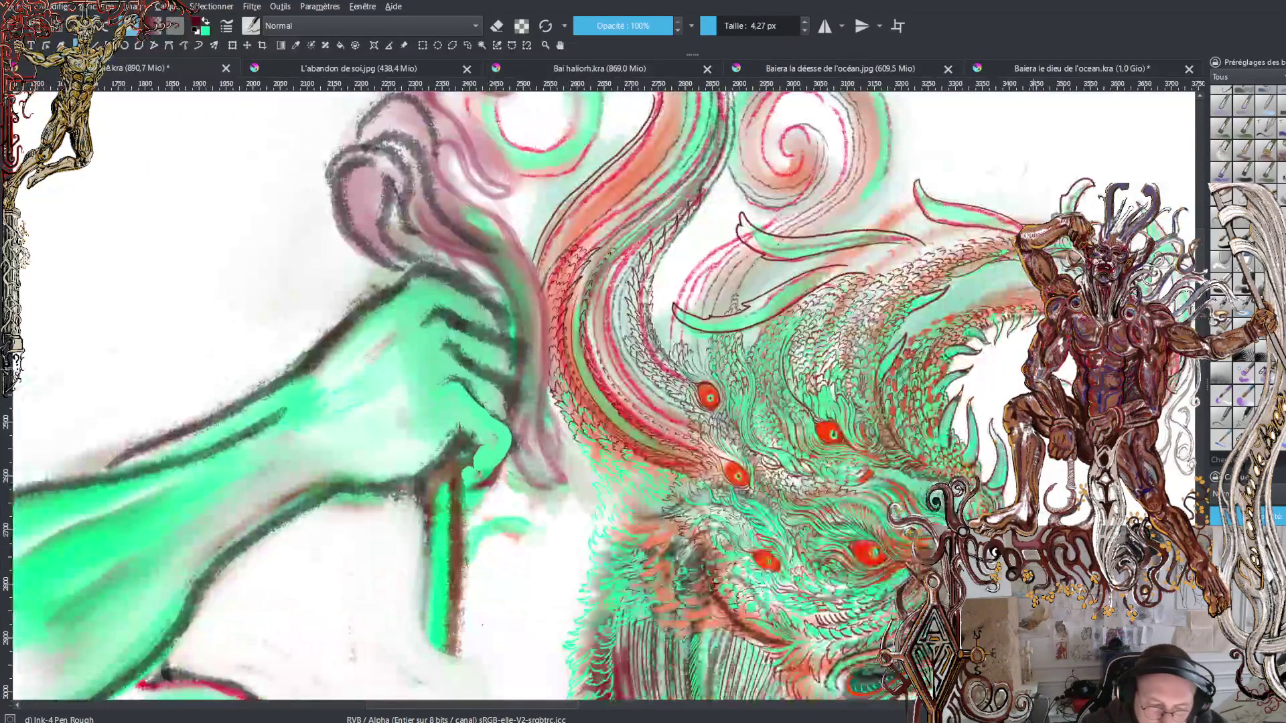
{"action": "key", "text": "plus"}
{"action": "key", "text": "plus"}
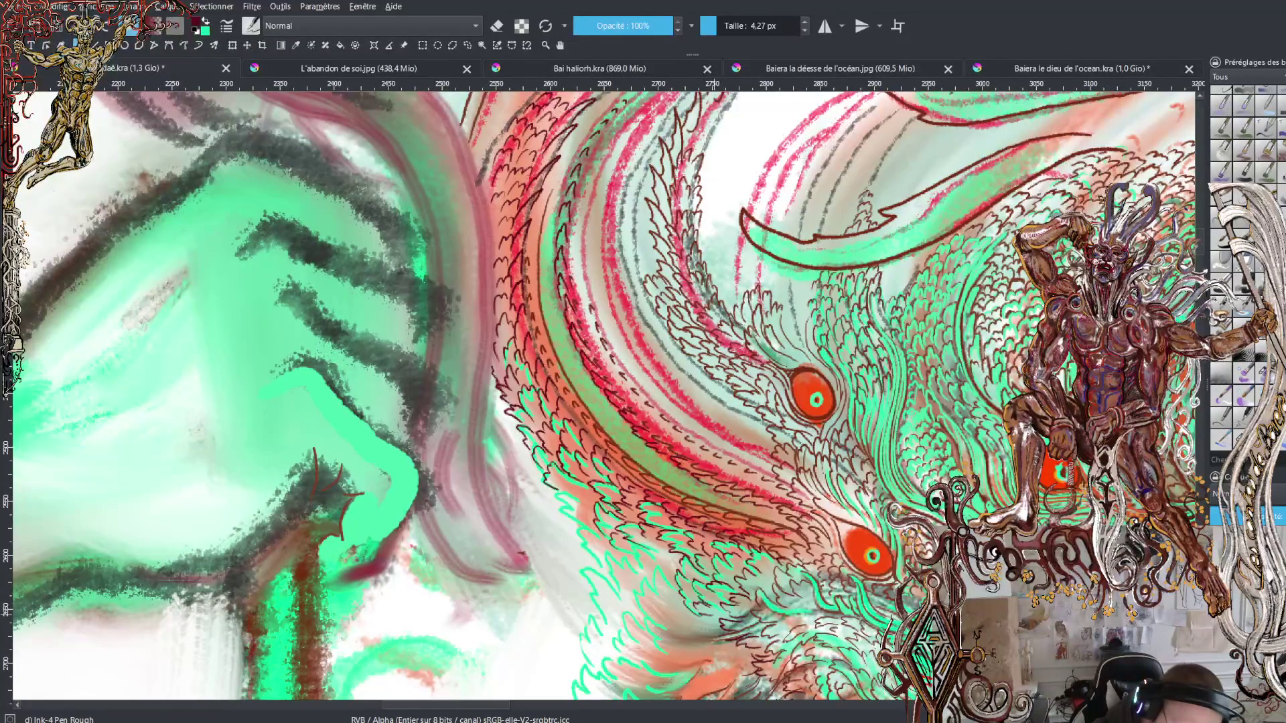
Step: Sample the dark red and ink short strokes on the scaly feathers around the lower eyes
{"action": "left_click_drag", "start_coordinate": [680, 606], "coordinate": [692, 615]}
{"action": "left_click", "coordinate": [693, 556], "text": "ctrl"}
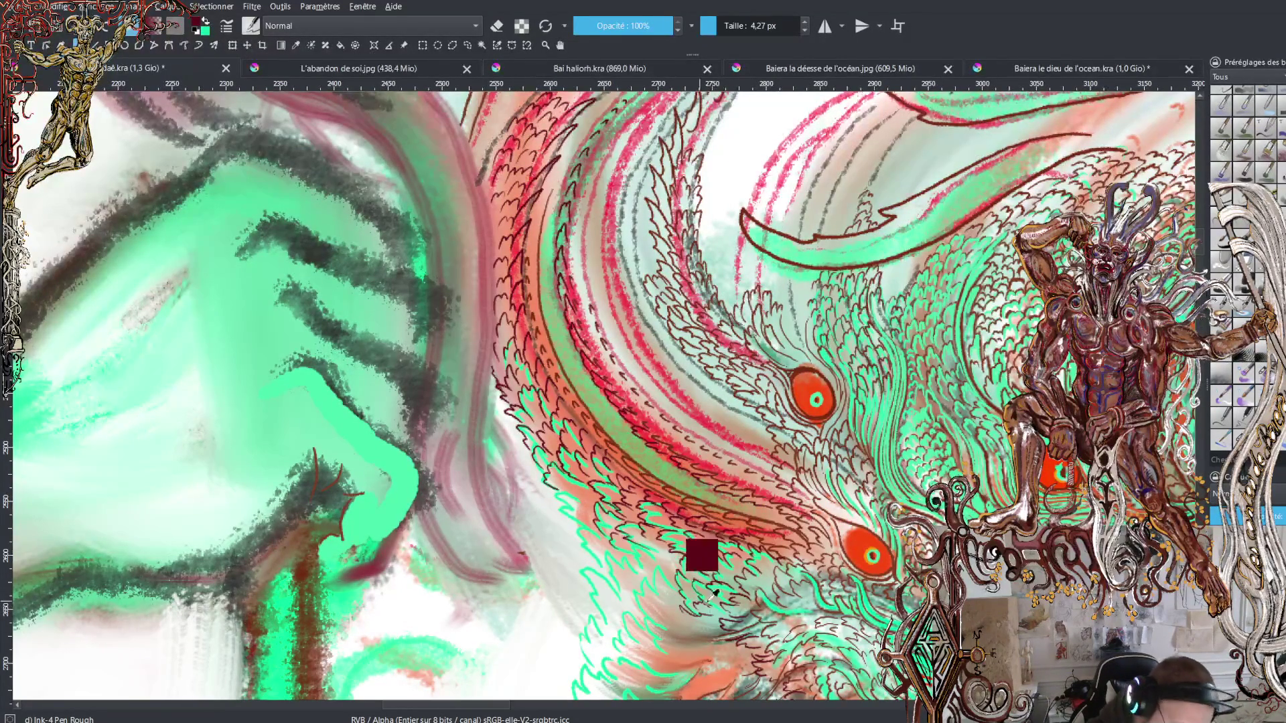
{"action": "mouse_move", "coordinate": [697, 634]}
{"action": "left_mouse_down"}
{"action": "mouse_move", "coordinate": [712, 631]}
{"action": "mouse_move", "coordinate": [656, 598]}
{"action": "mouse_move", "coordinate": [669, 571]}
{"action": "left_mouse_up"}
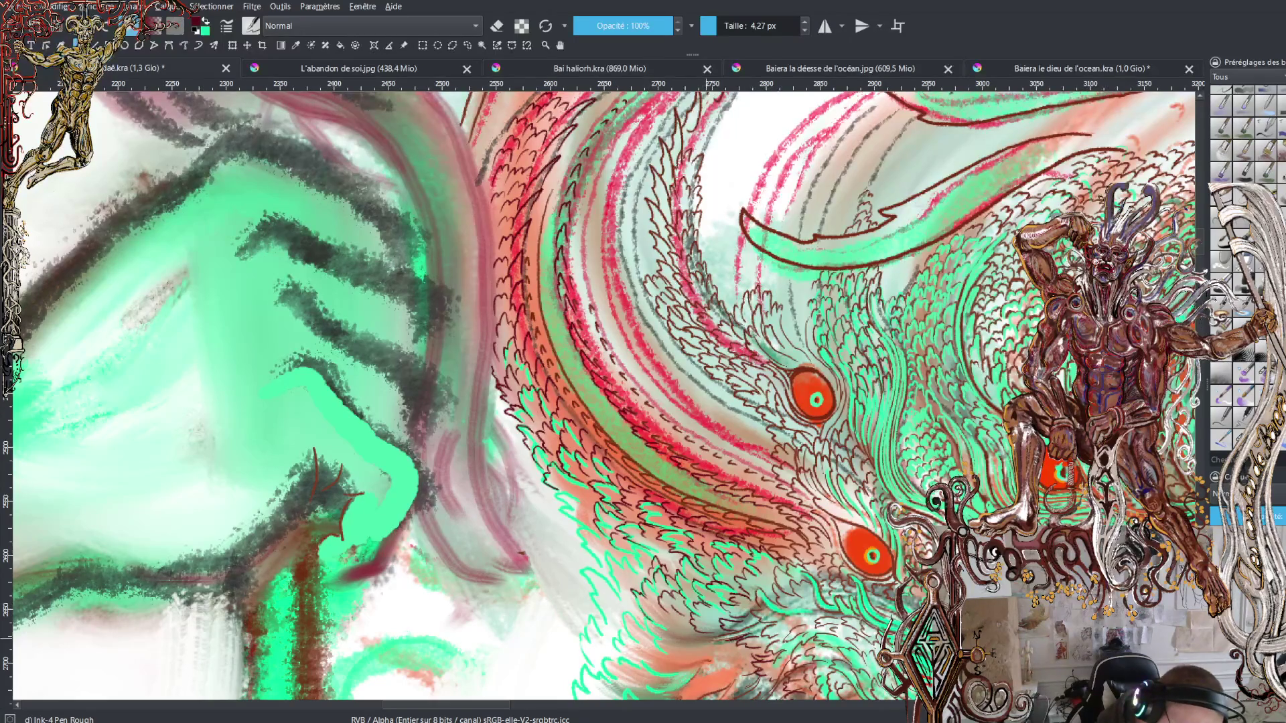
{"action": "left_click_drag", "start_coordinate": [620, 568], "coordinate": [638, 564]}
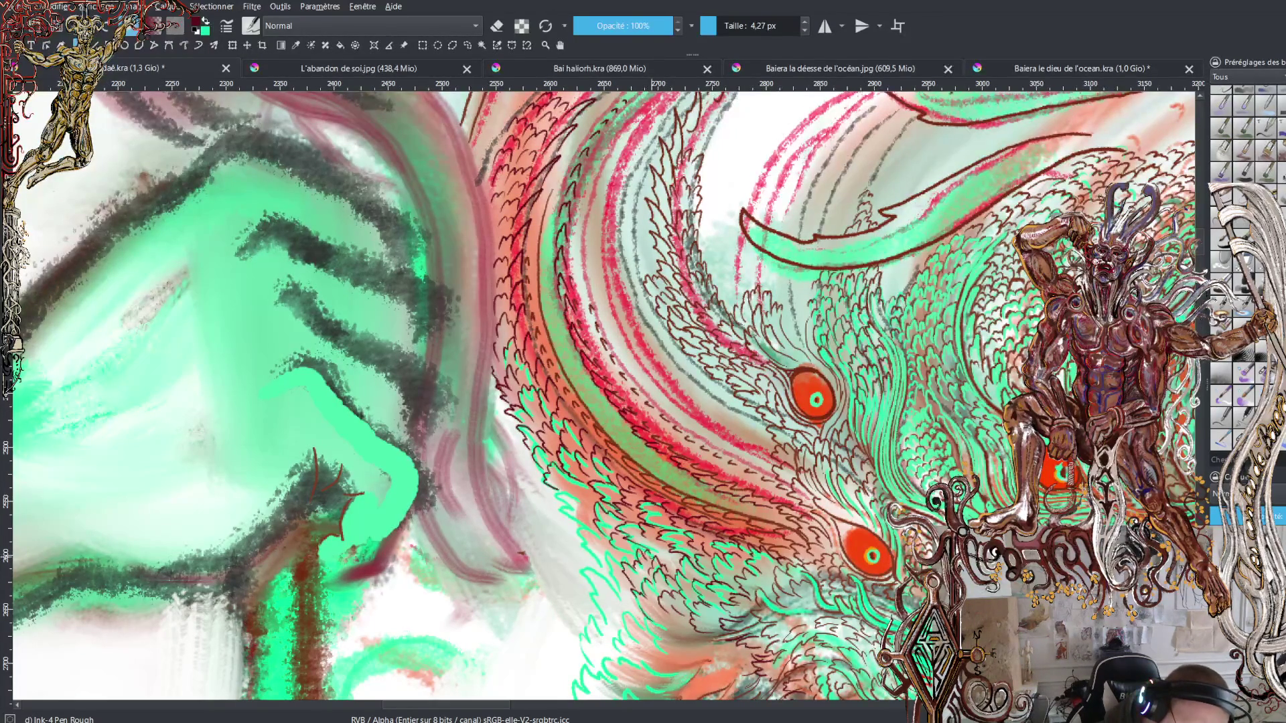
{"action": "left_click_drag", "start_coordinate": [633, 557], "coordinate": [624, 548]}
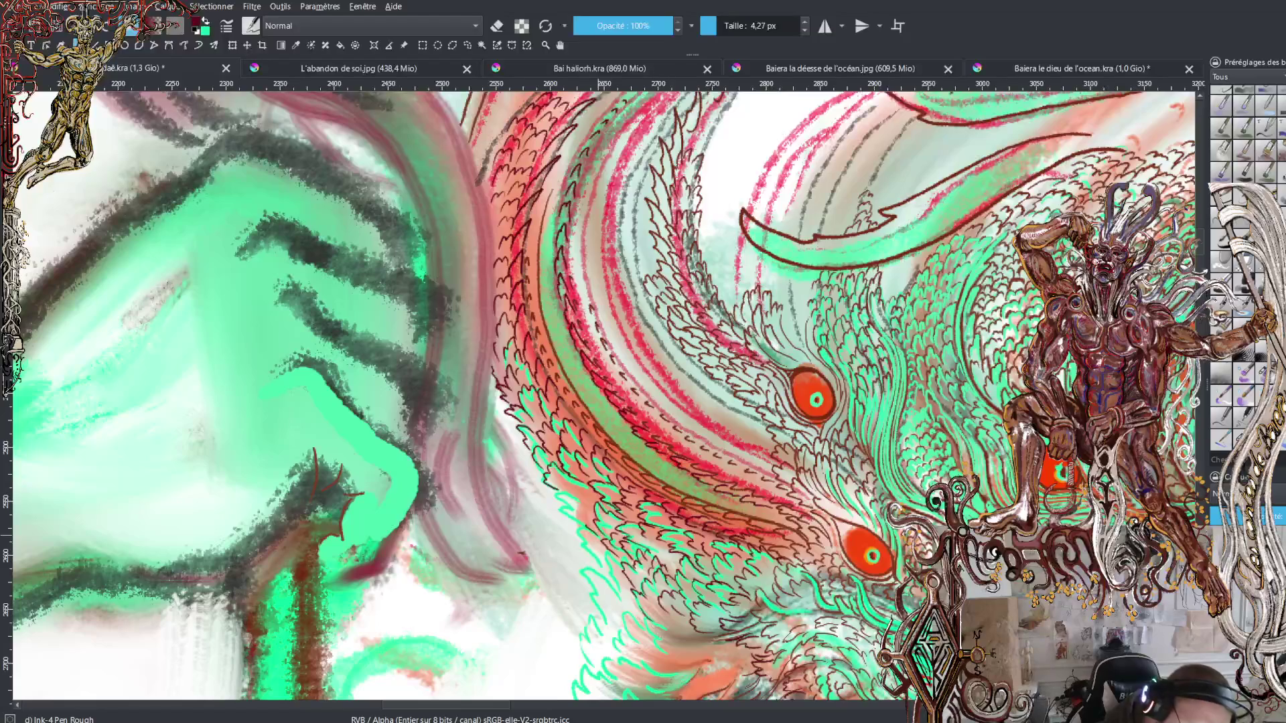
{"action": "mouse_move", "coordinate": [581, 513]}
{"action": "left_mouse_down"}
{"action": "mouse_move", "coordinate": [593, 506]}
{"action": "mouse_move", "coordinate": [575, 488]}
{"action": "left_mouse_up"}
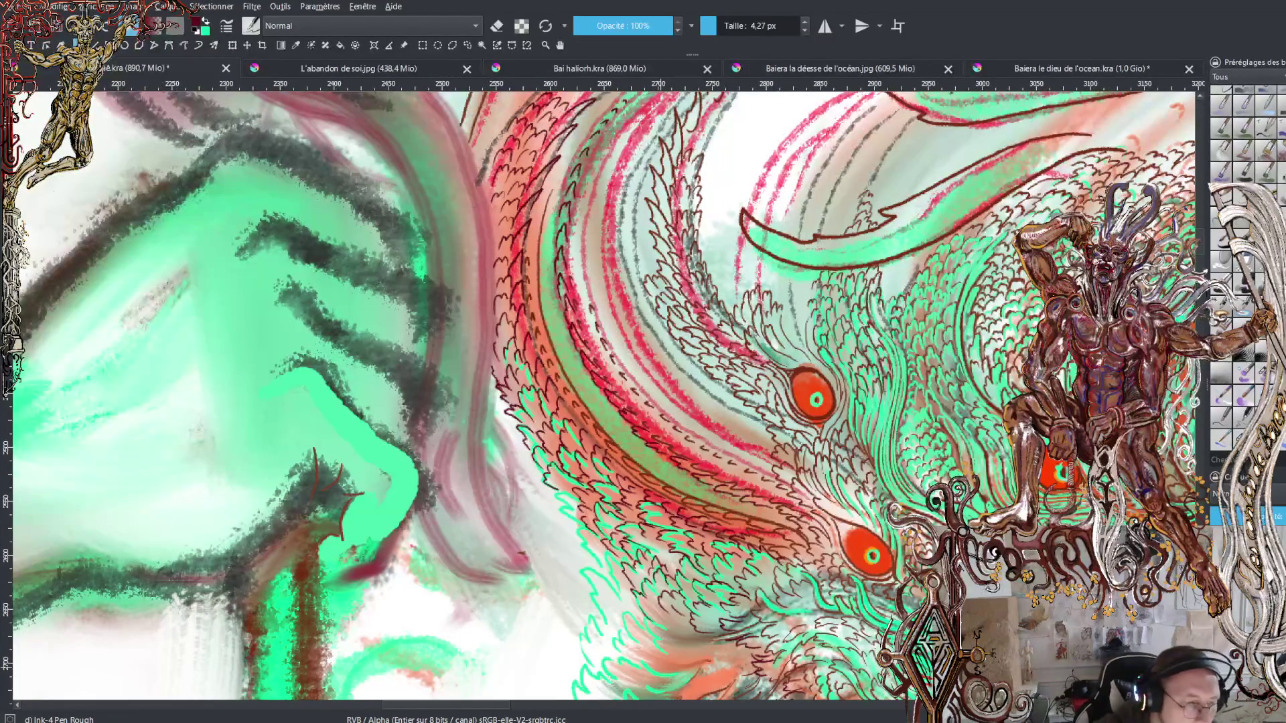
{"action": "key", "text": "x"}
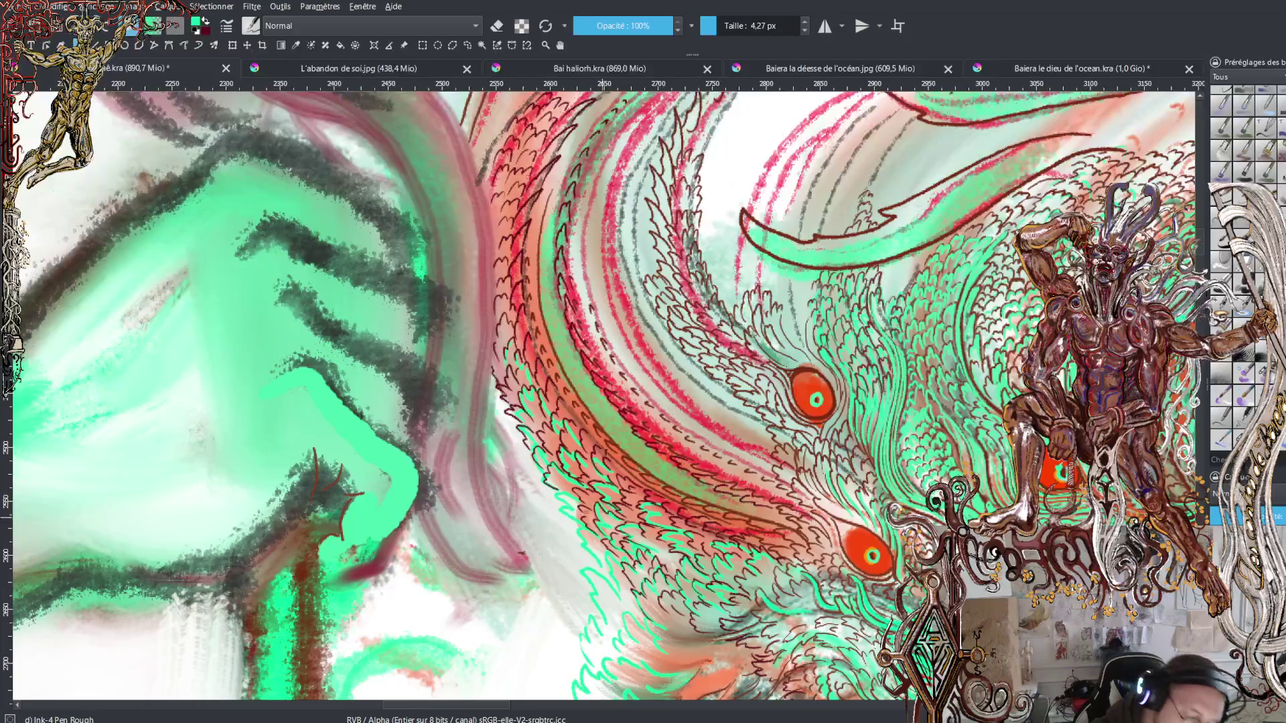
{"action": "key", "text": "x"}
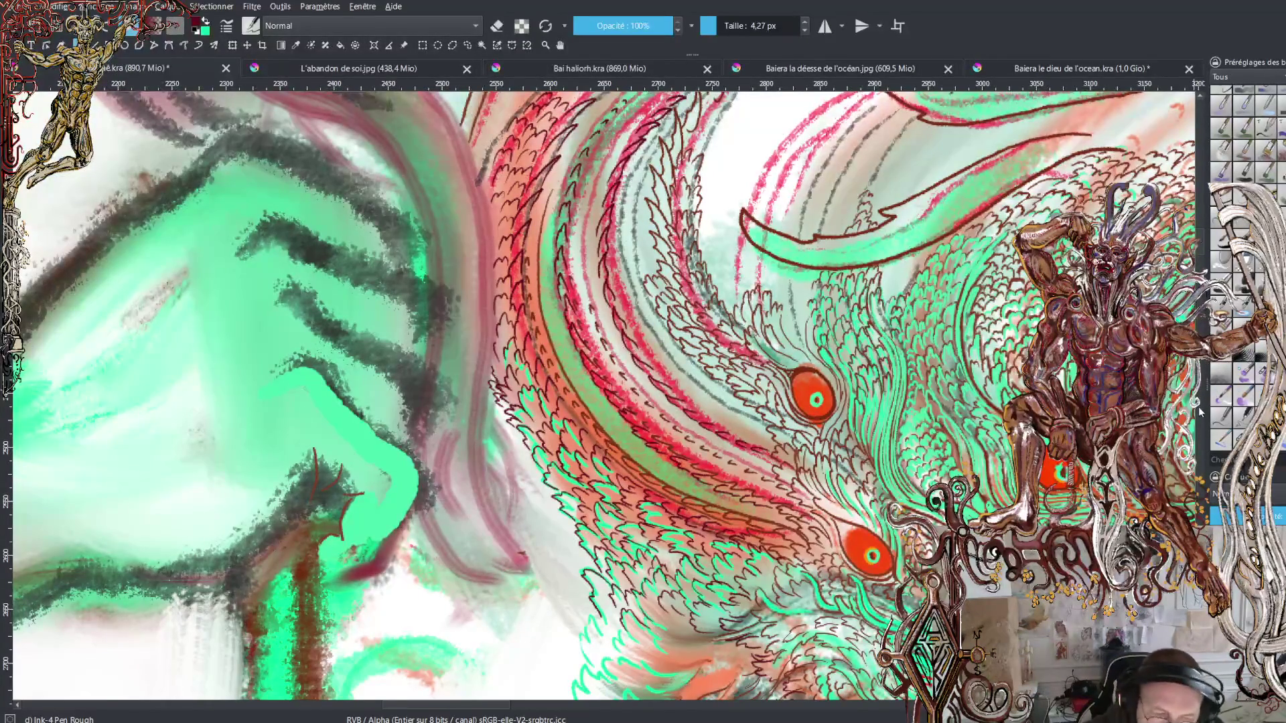
Step: Zoom out from the eyes, then scroll-zoom in on the spiral plumes above the head
{"action": "key", "text": "minus"}
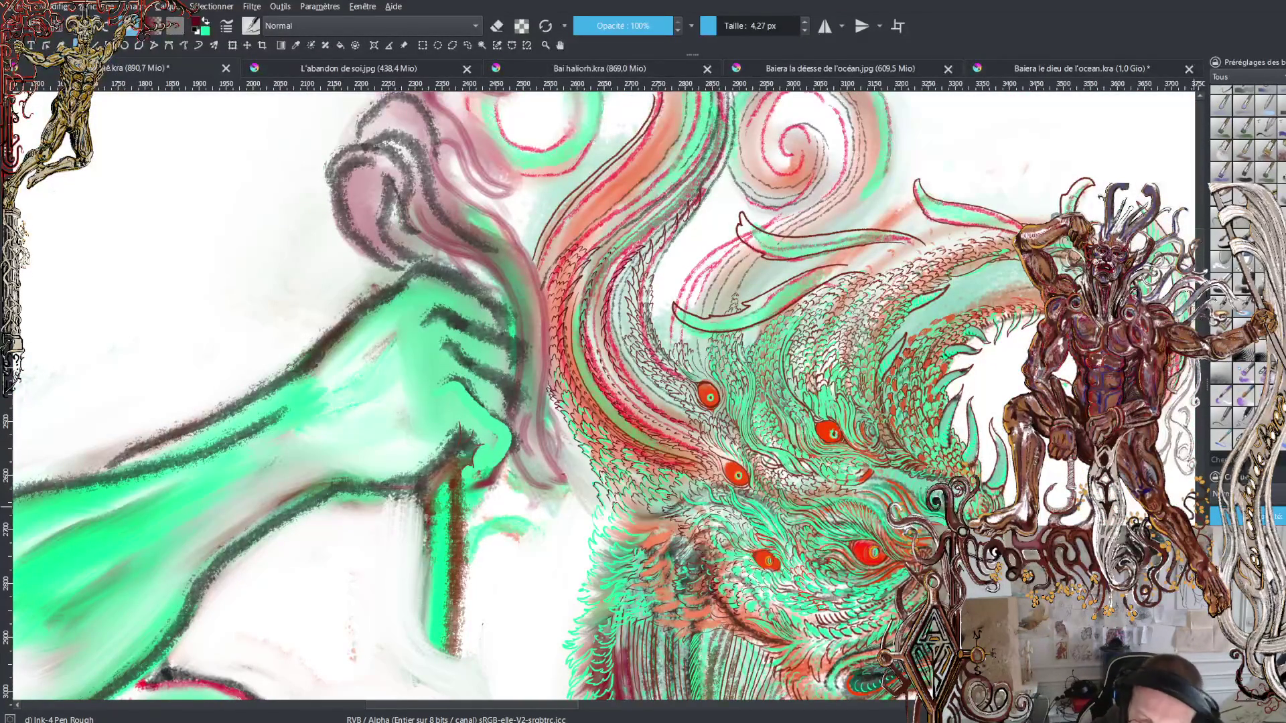
{"action": "scroll", "coordinate": [1201, 246], "scroll_direction": "up", "scroll_amount": 5}
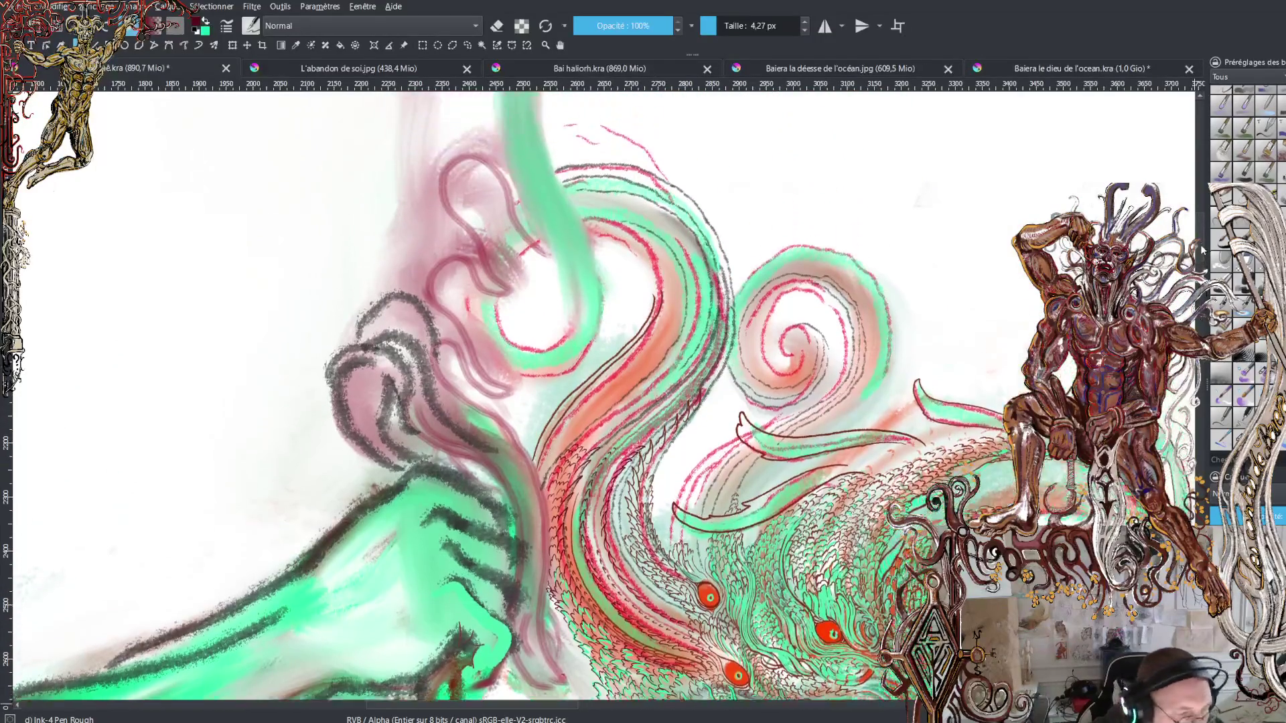
{"action": "scroll", "coordinate": [1201, 246], "scroll_direction": "down", "scroll_amount": 4}
{"action": "key", "text": "minus"}
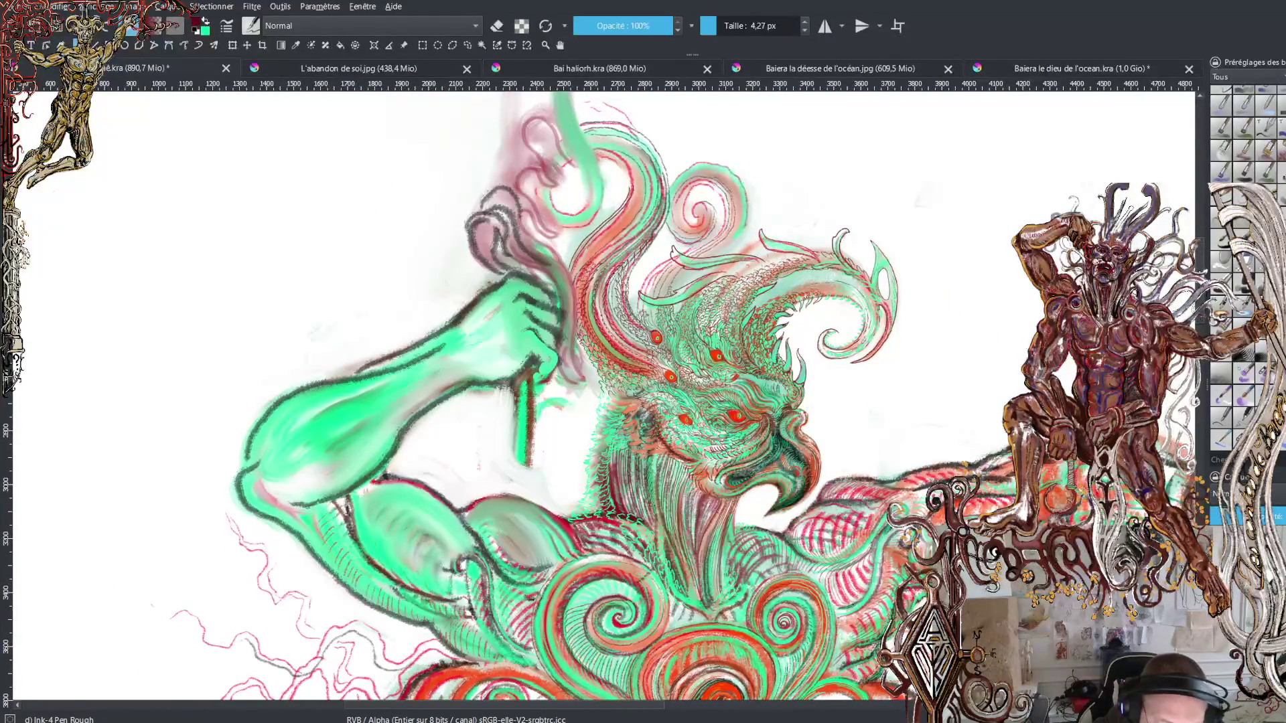
{"action": "scroll", "coordinate": [605, 99], "scroll_direction": "up", "scroll_amount": 1}
{"action": "scroll", "coordinate": [604, 99], "scroll_direction": "up", "scroll_amount": 2}
{"action": "scroll", "coordinate": [604, 100], "scroll_direction": "up", "scroll_amount": 2}
{"action": "scroll", "coordinate": [604, 100], "scroll_direction": "up", "scroll_amount": 1}
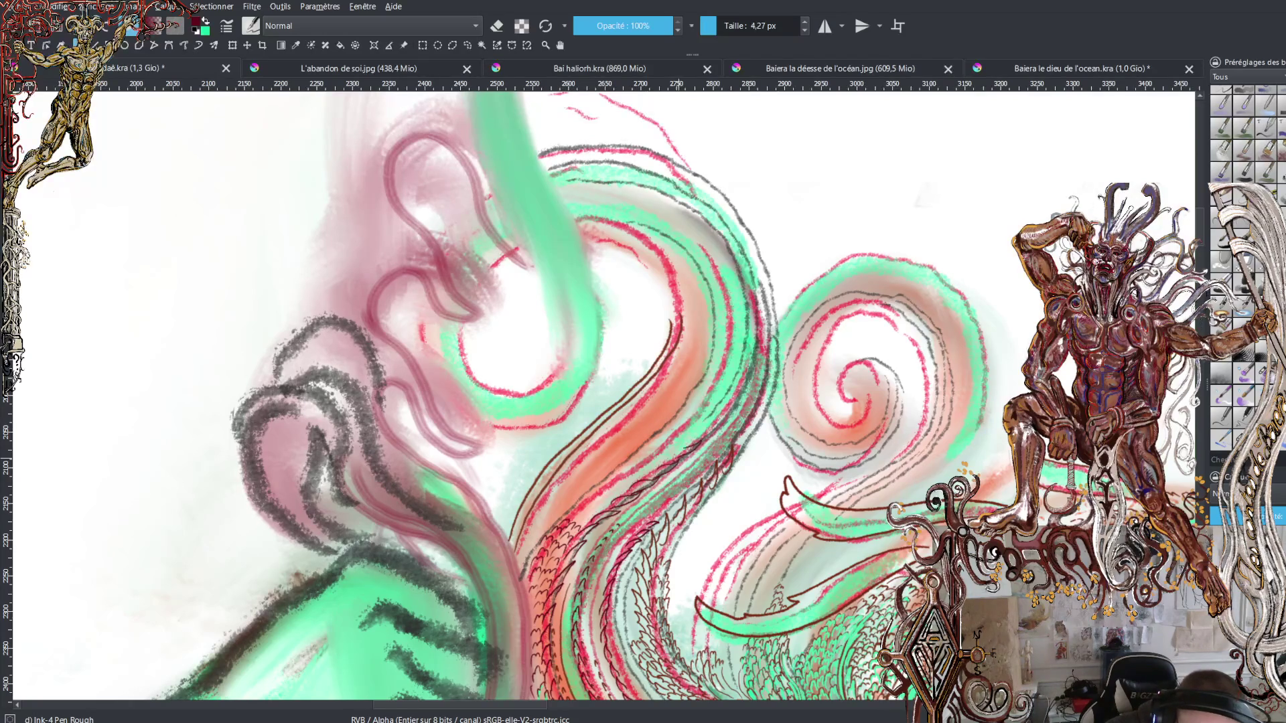
Step: Hatch beside the brown plume curve, sample the maroon, and add small scale strokes along the plume
{"action": "mouse_move", "coordinate": [711, 426]}
{"action": "left_mouse_down"}
{"action": "mouse_move", "coordinate": [690, 446]}
{"action": "mouse_move", "coordinate": [732, 406]}
{"action": "mouse_move", "coordinate": [740, 370]}
{"action": "left_mouse_up"}
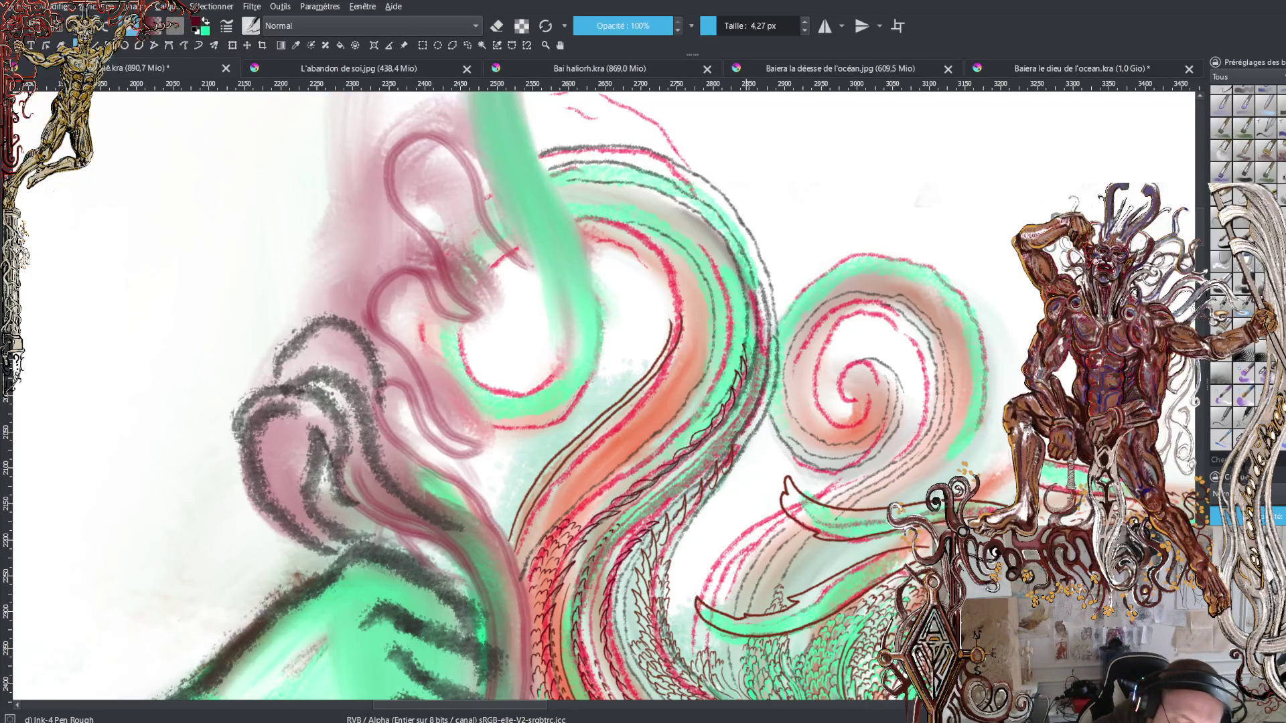
{"action": "mouse_move", "coordinate": [749, 330]}
{"action": "left_mouse_down"}
{"action": "mouse_move", "coordinate": [744, 347]}
{"action": "mouse_move", "coordinate": [734, 289]}
{"action": "mouse_move", "coordinate": [749, 276]}
{"action": "mouse_move", "coordinate": [733, 265]}
{"action": "left_mouse_up"}
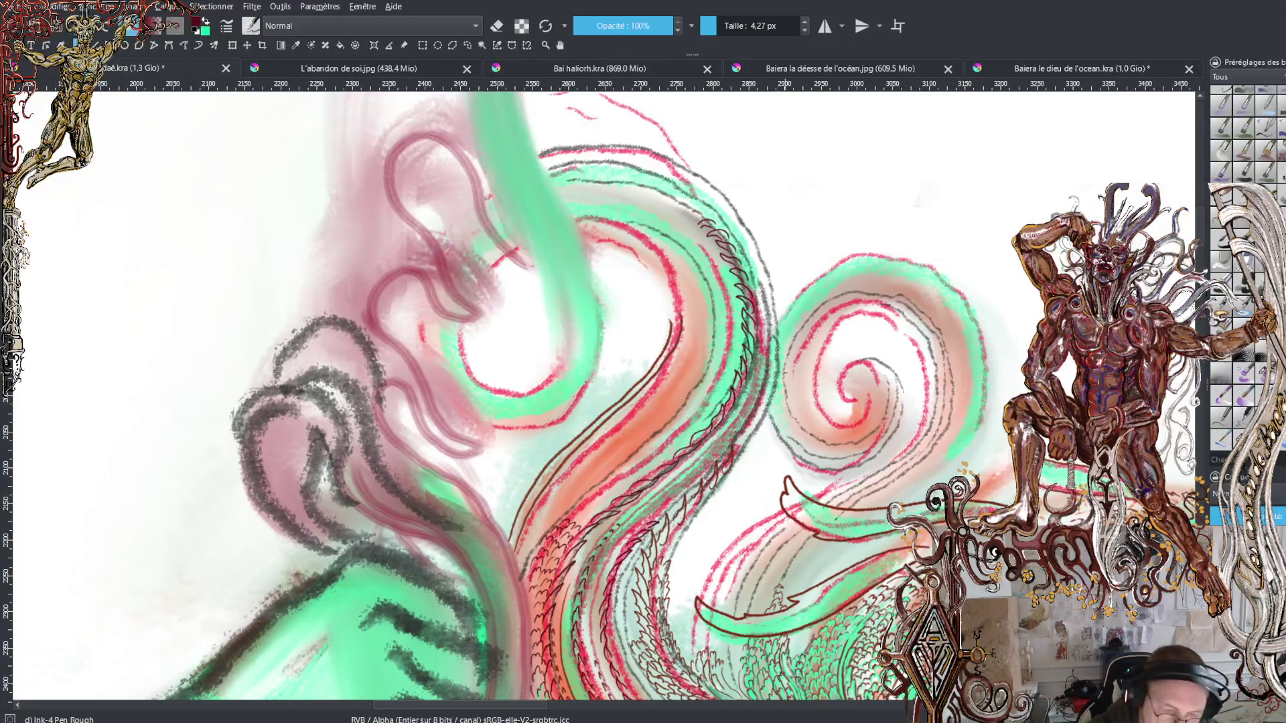
{"action": "key", "text": "ctrl"}
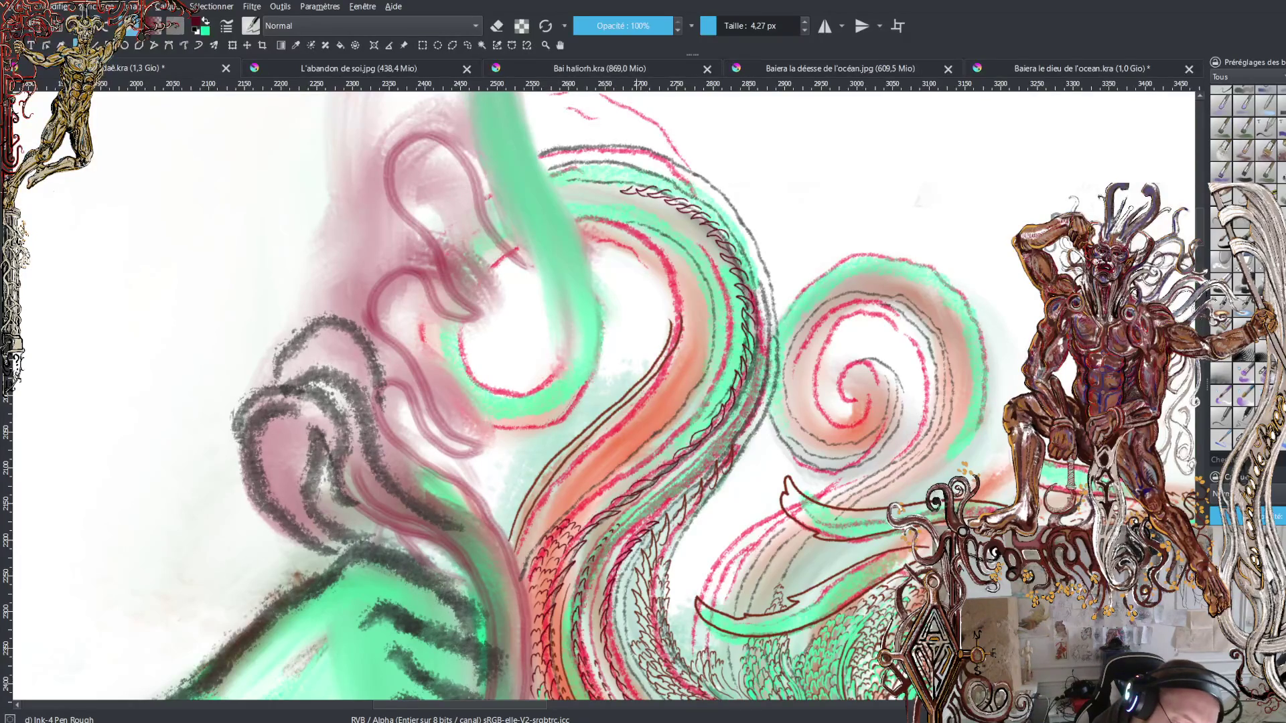
{"action": "left_click_drag", "start_coordinate": [619, 190], "coordinate": [606, 187]}
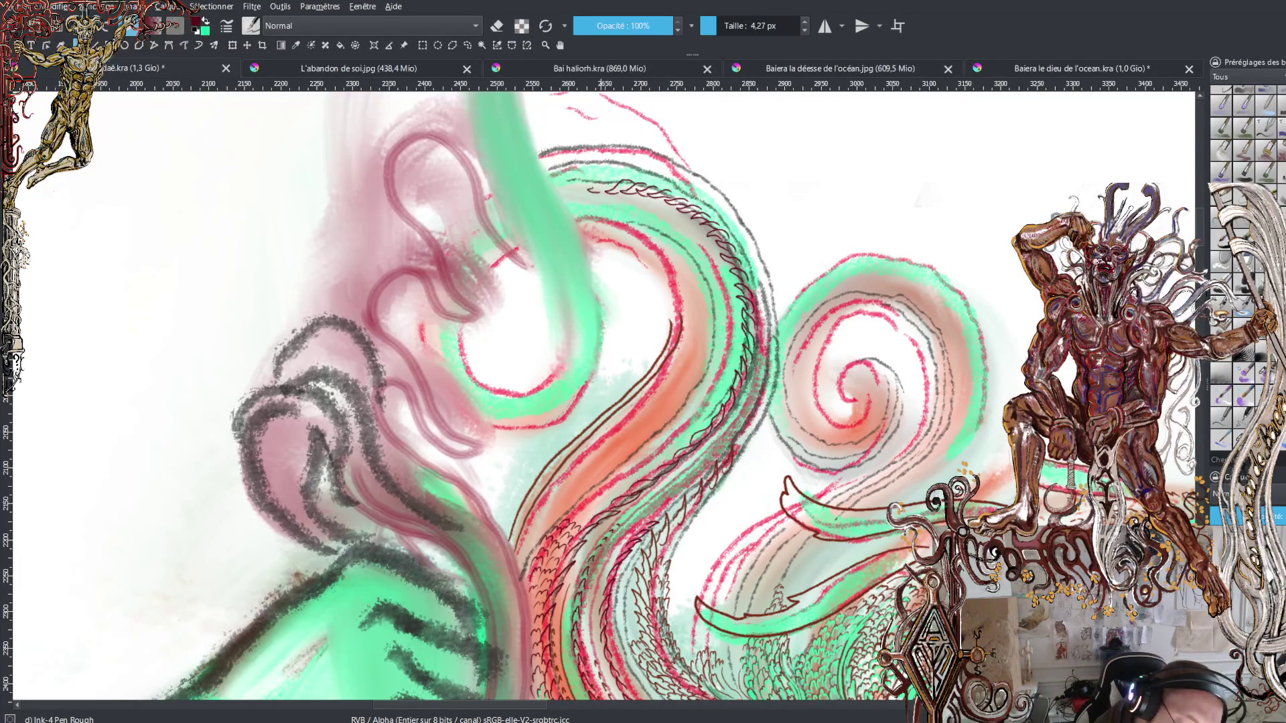
{"action": "left_click_drag", "start_coordinate": [580, 190], "coordinate": [570, 188]}
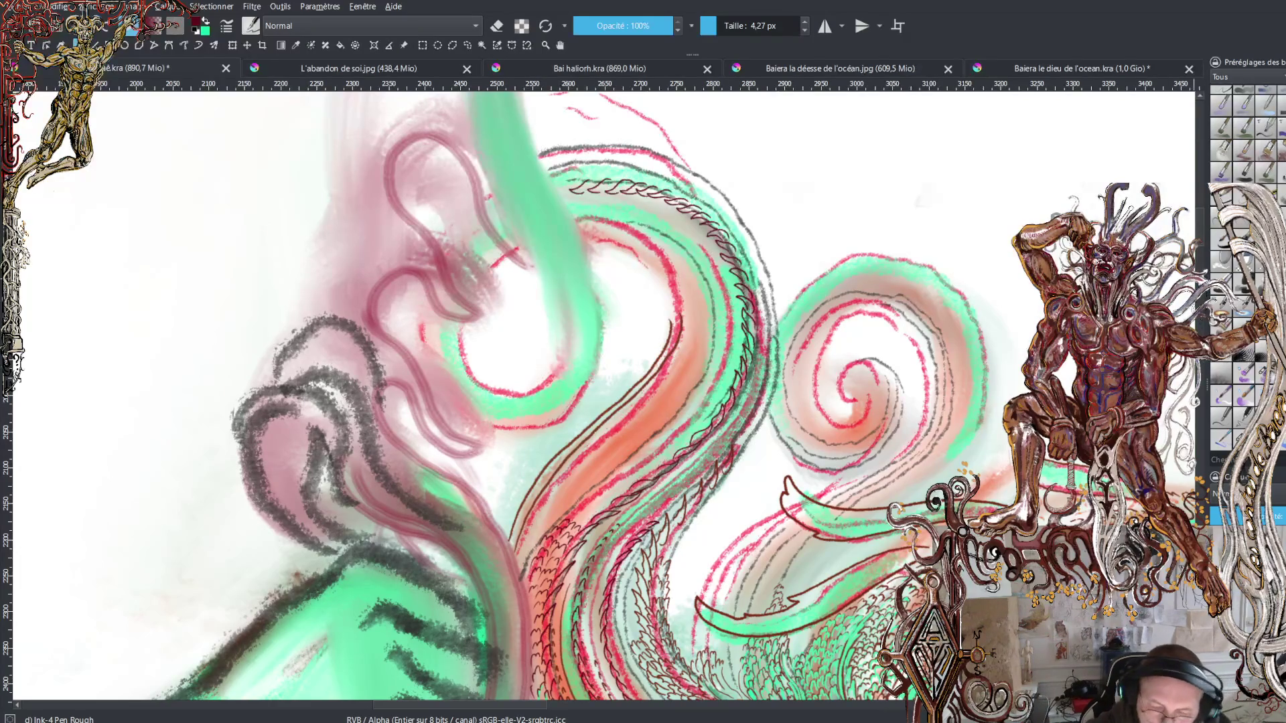
{"action": "scroll", "coordinate": [603, 401], "scroll_direction": "down", "scroll_amount": 5}
Step: Scroll down to the beard and ink three short dark strokes below the mouth
{"action": "scroll", "coordinate": [603, 402], "scroll_direction": "down", "scroll_amount": 2}
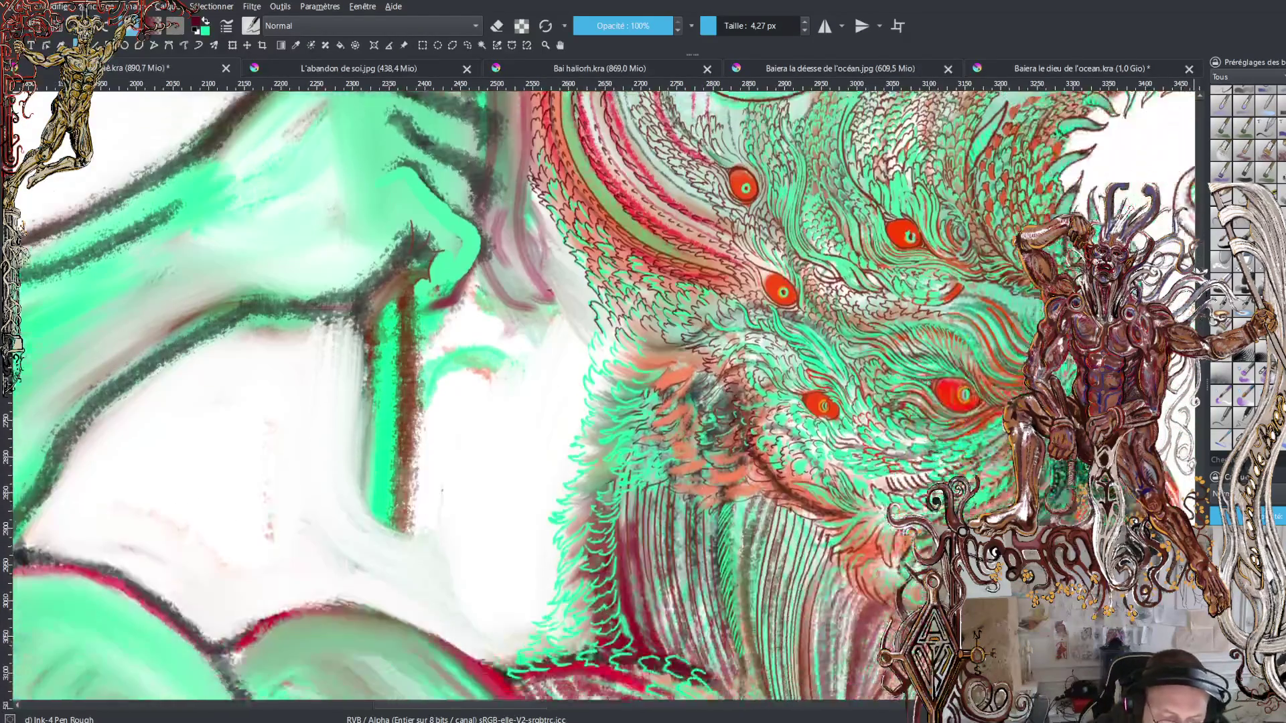
{"action": "scroll", "coordinate": [603, 402], "scroll_direction": "down", "scroll_amount": 1}
{"action": "scroll", "coordinate": [602, 402], "scroll_direction": "down", "scroll_amount": 1}
{"action": "scroll", "coordinate": [603, 402], "scroll_direction": "down", "scroll_amount": 1}
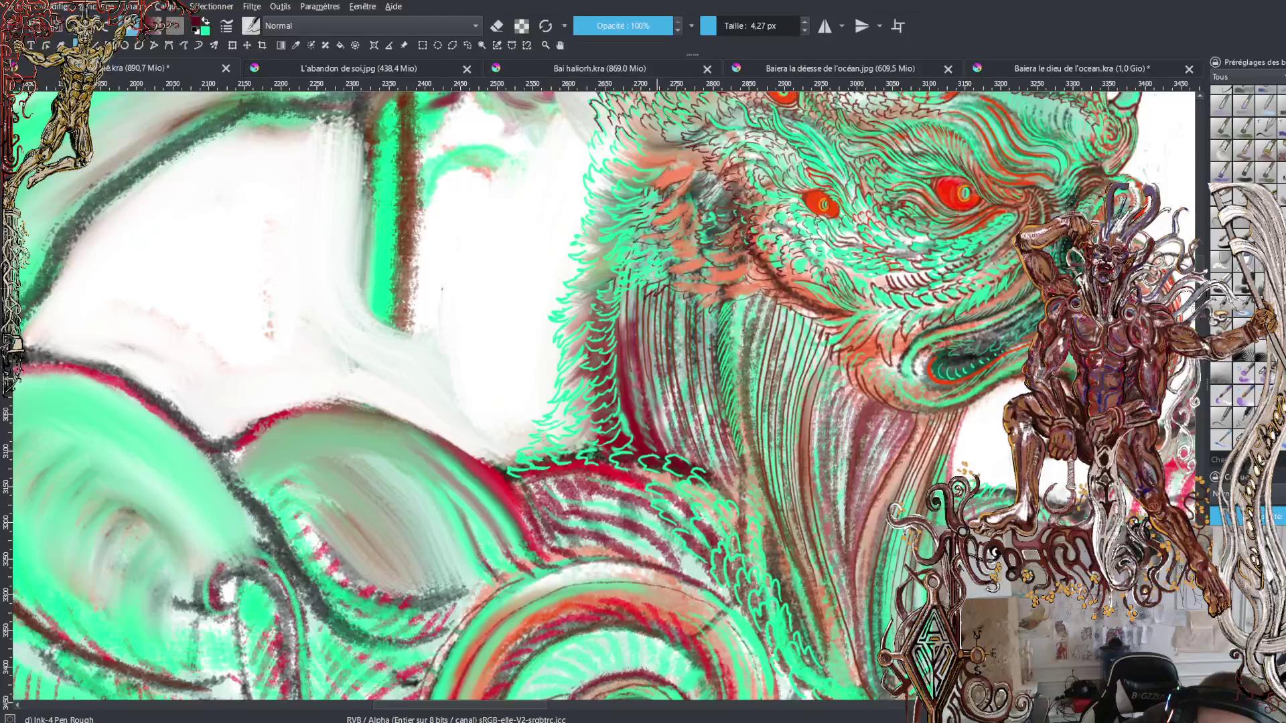
{"action": "left_click_drag", "start_coordinate": [643, 295], "coordinate": [629, 301]}
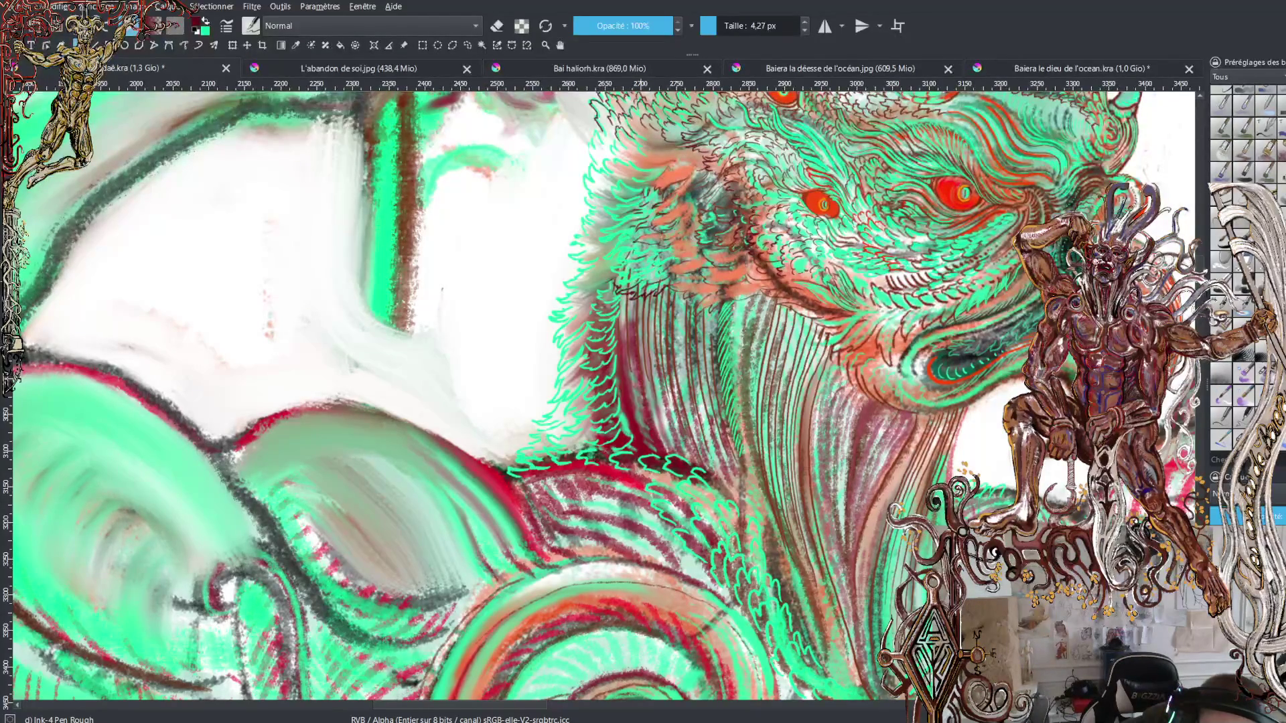
{"action": "left_click_drag", "start_coordinate": [644, 274], "coordinate": [610, 263]}
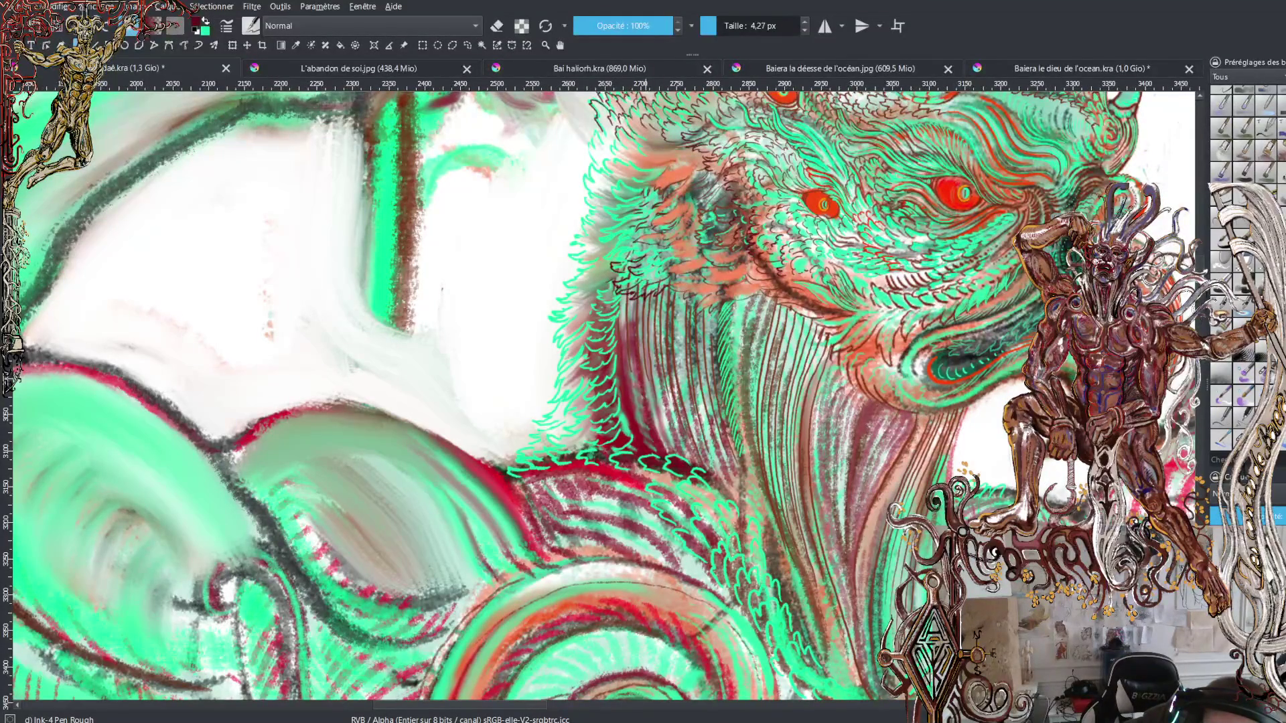
{"action": "left_click_drag", "start_coordinate": [627, 256], "coordinate": [600, 238]}
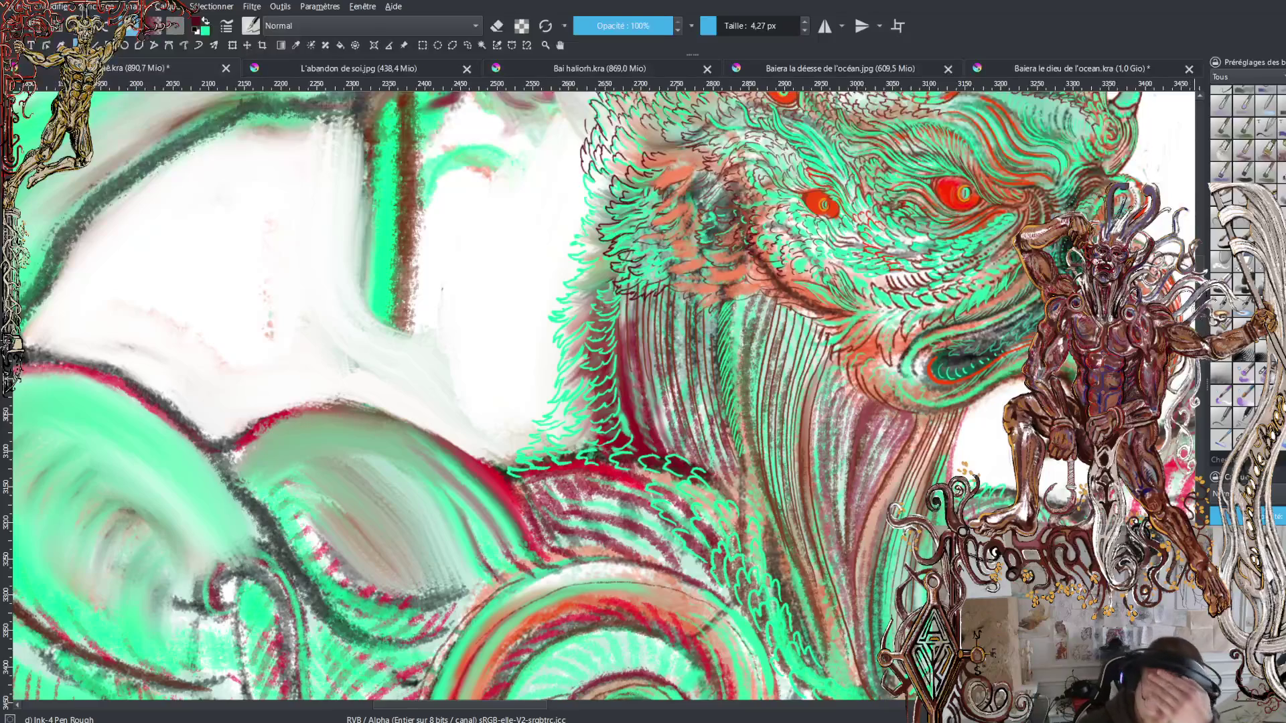
Step: Zoom out to review the whole many-eyed head, then scroll-zoom back in on the spiral plumes
{"action": "scroll", "coordinate": [596, 402], "scroll_direction": "up", "scroll_amount": 5}
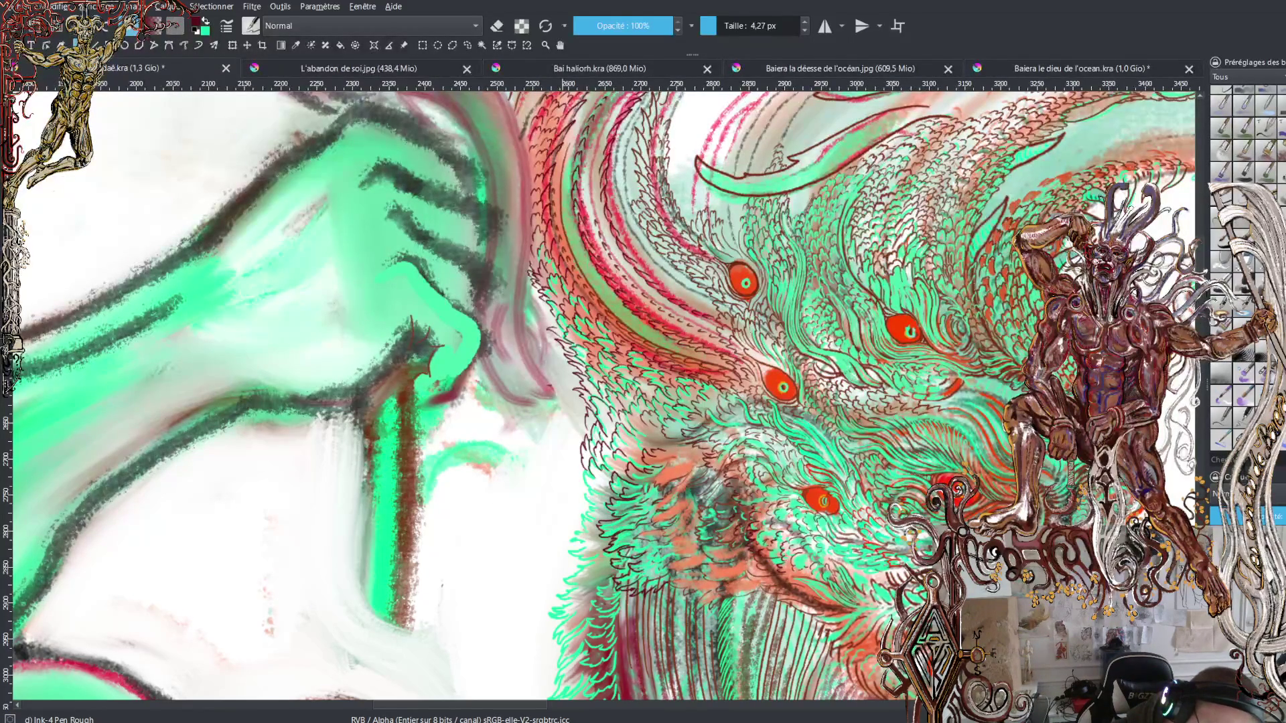
{"action": "key", "text": "minus"}
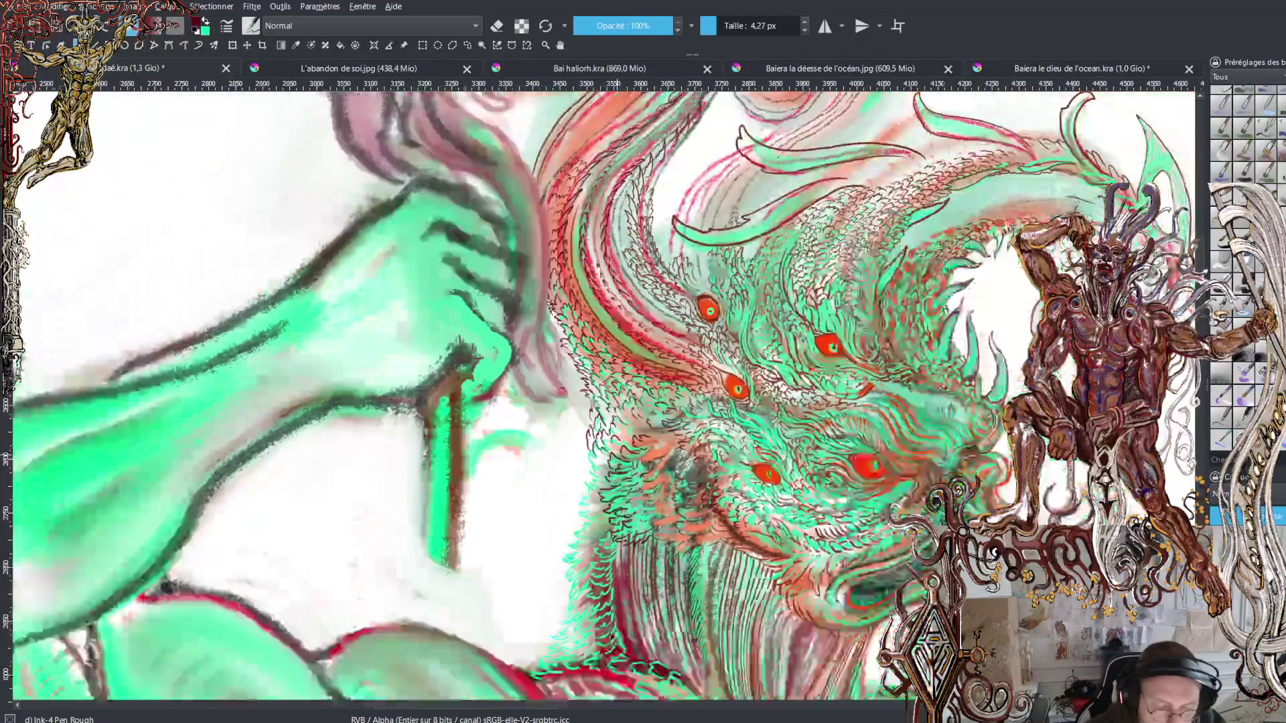
{"action": "key", "text": "minus"}
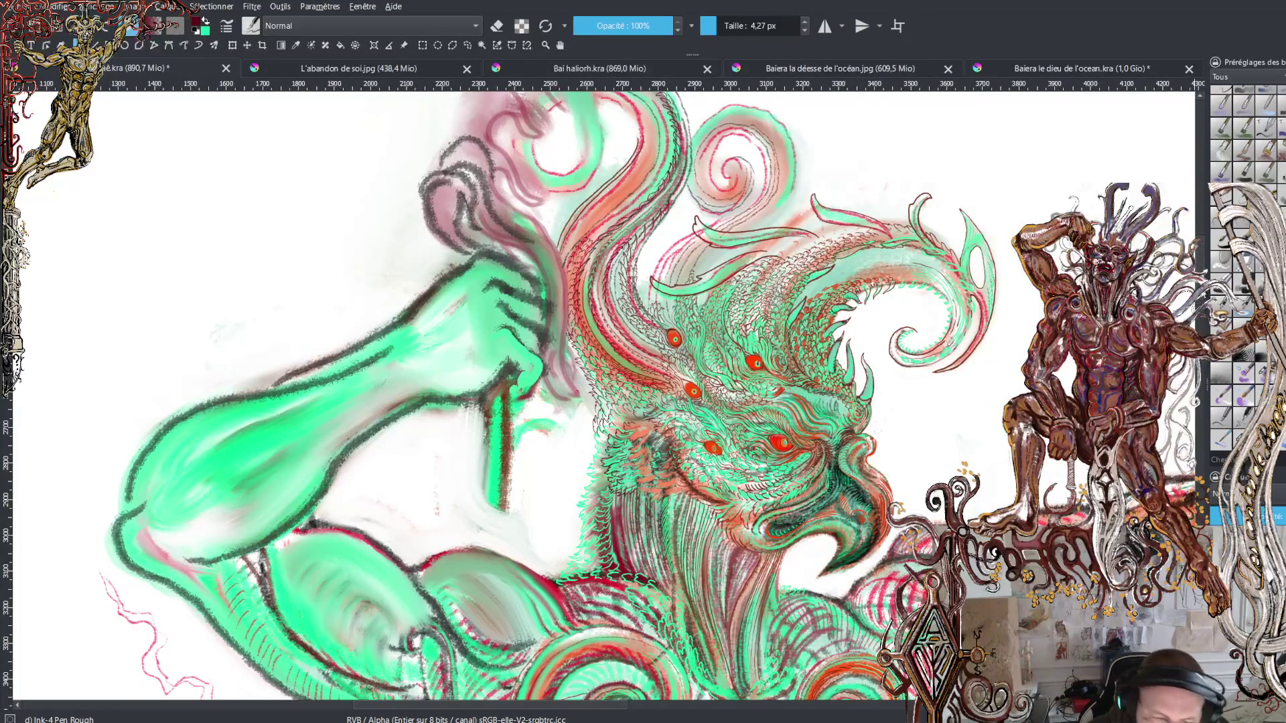
{"action": "scroll", "coordinate": [981, 516], "scroll_direction": "up", "scroll_amount": 2}
{"action": "scroll", "coordinate": [595, 396], "scroll_direction": "up", "scroll_amount": 2}
{"action": "scroll", "coordinate": [595, 395], "scroll_direction": "up", "scroll_amount": 3}
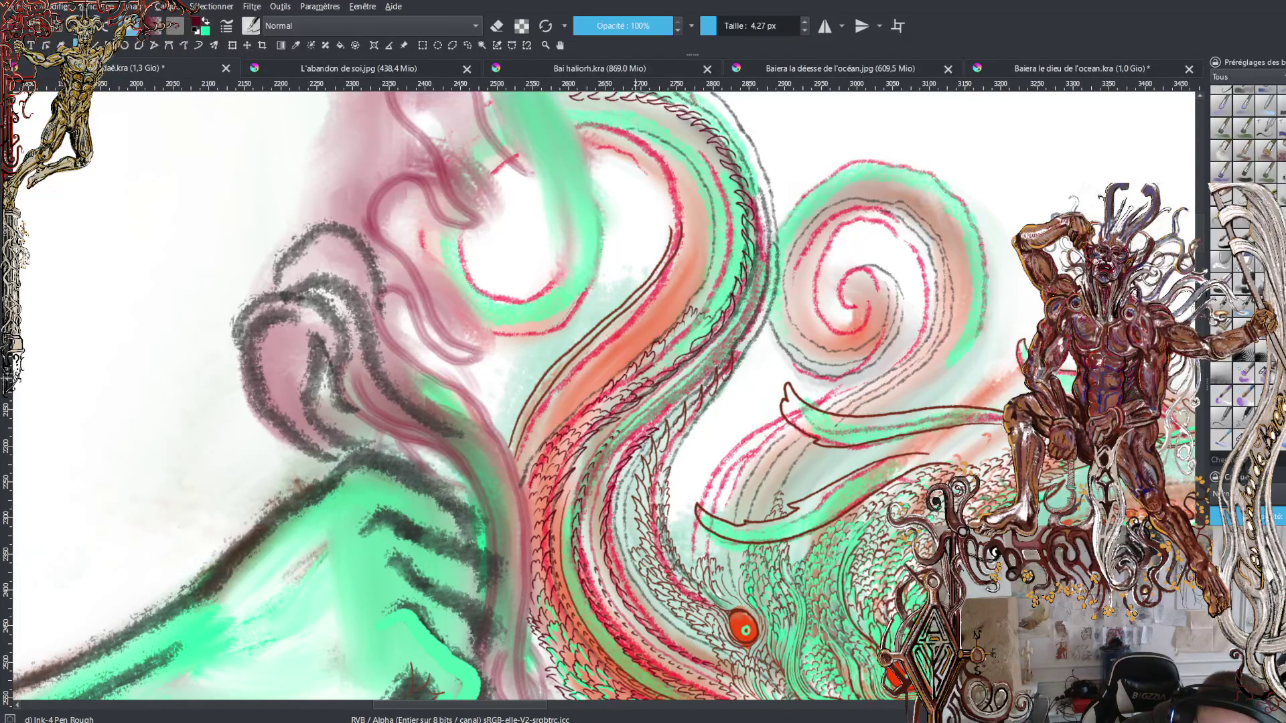
Step: Ink a small scale stroke on the neck, then scroll back down to the beard and mouth
{"action": "mouse_move", "coordinate": [657, 369]}
{"action": "left_mouse_down"}
{"action": "mouse_move", "coordinate": [651, 381]}
{"action": "mouse_move", "coordinate": [668, 363]}
{"action": "left_mouse_up"}
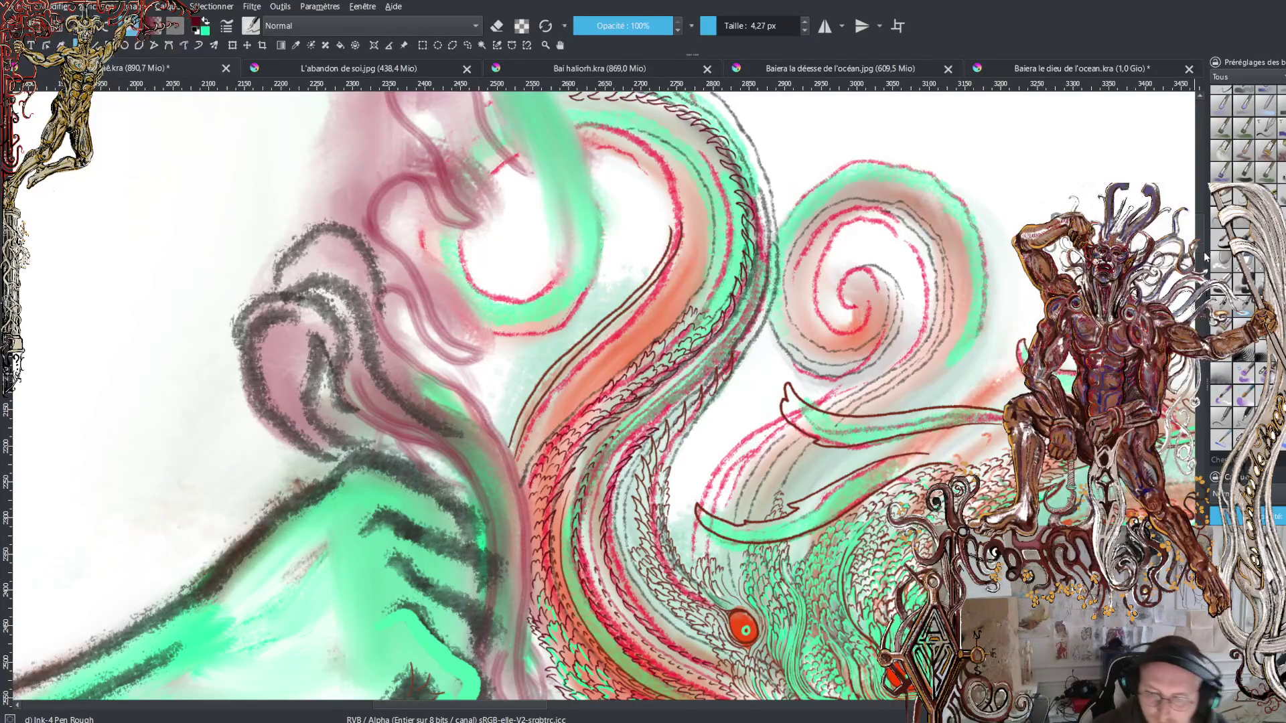
{"action": "scroll", "coordinate": [1201, 243], "scroll_direction": "down", "scroll_amount": 2}
{"action": "scroll", "coordinate": [1201, 242], "scroll_direction": "down", "scroll_amount": 2}
{"action": "scroll", "coordinate": [1201, 243], "scroll_direction": "down", "scroll_amount": 4}
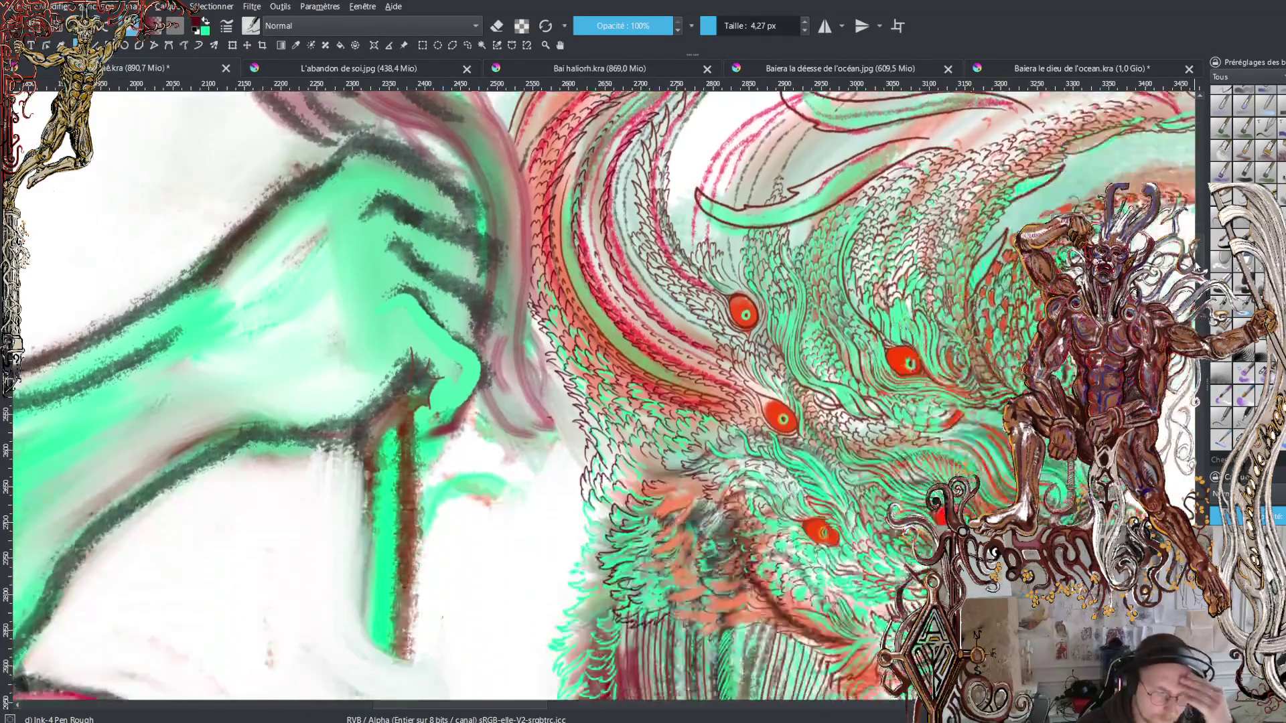
{"action": "scroll", "coordinate": [1201, 243], "scroll_direction": "down", "scroll_amount": 2}
{"action": "scroll", "coordinate": [1201, 242], "scroll_direction": "down", "scroll_amount": 1}
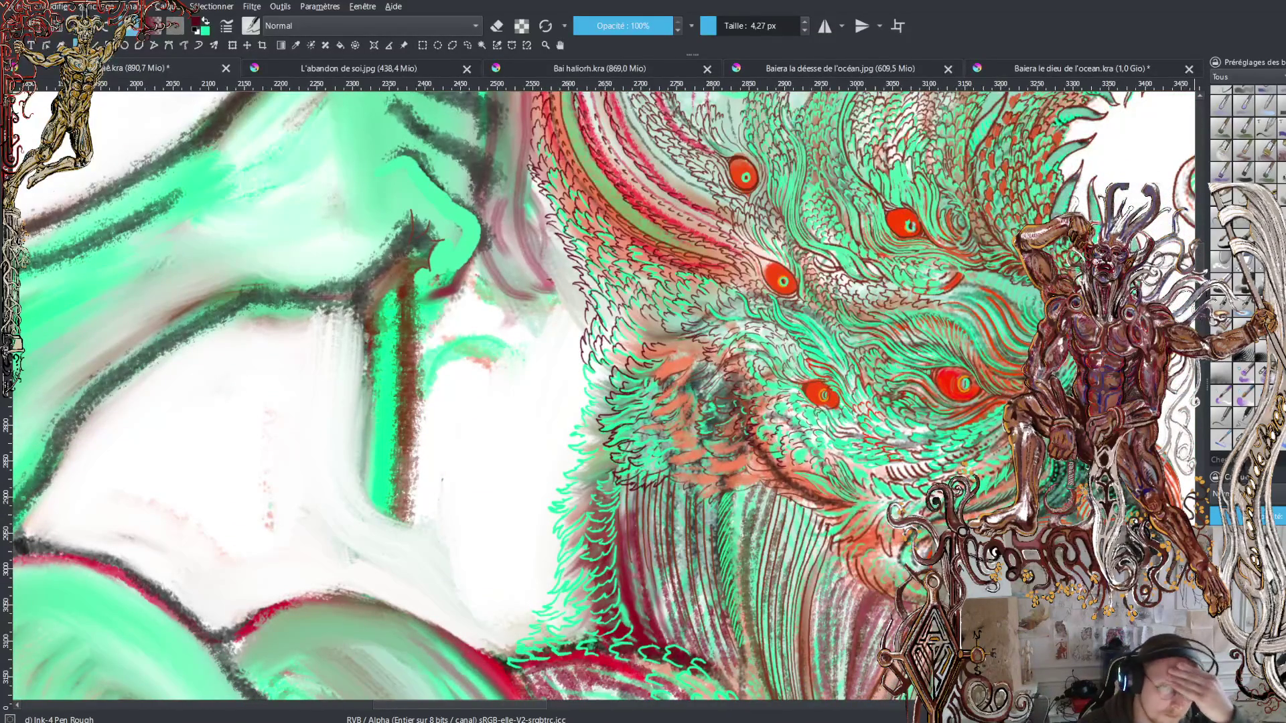
{"action": "scroll", "coordinate": [1201, 243], "scroll_direction": "down", "scroll_amount": 1}
{"action": "scroll", "coordinate": [1201, 243], "scroll_direction": "down", "scroll_amount": 1}
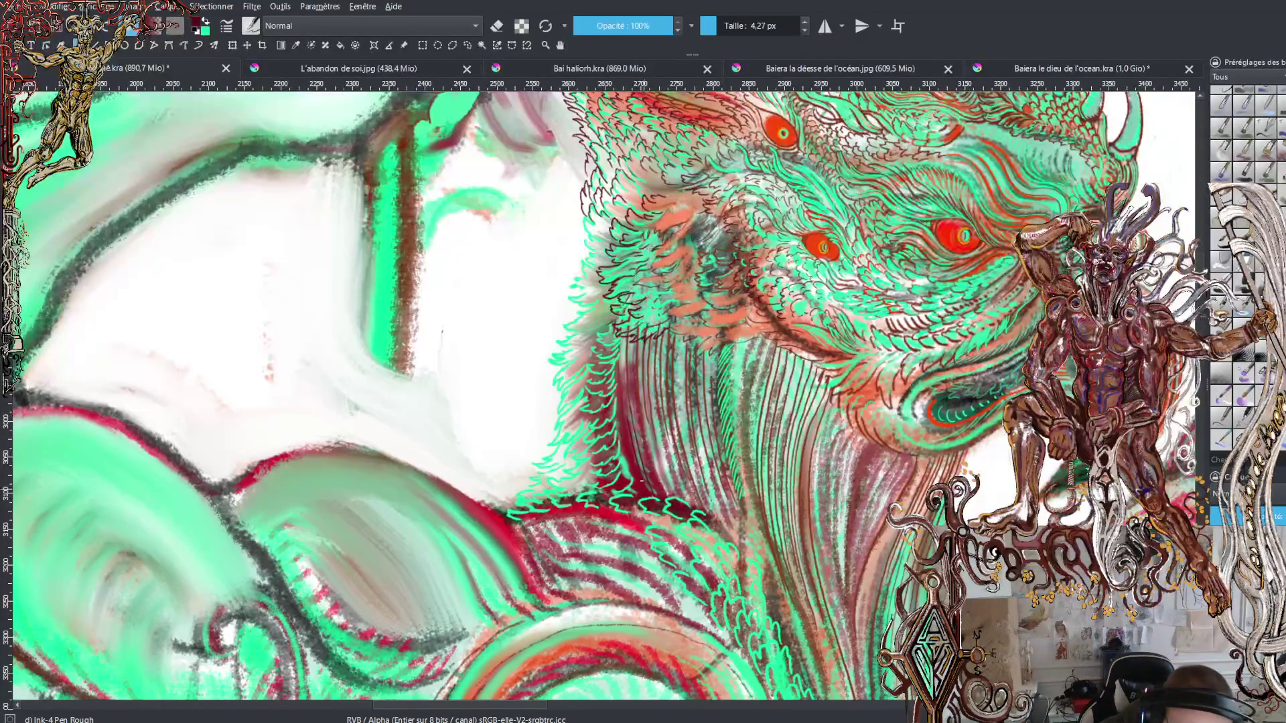
Step: Ink a column of short dark strokes upward along the red fur line
{"action": "left_click_drag", "start_coordinate": [622, 436], "coordinate": [627, 476]}
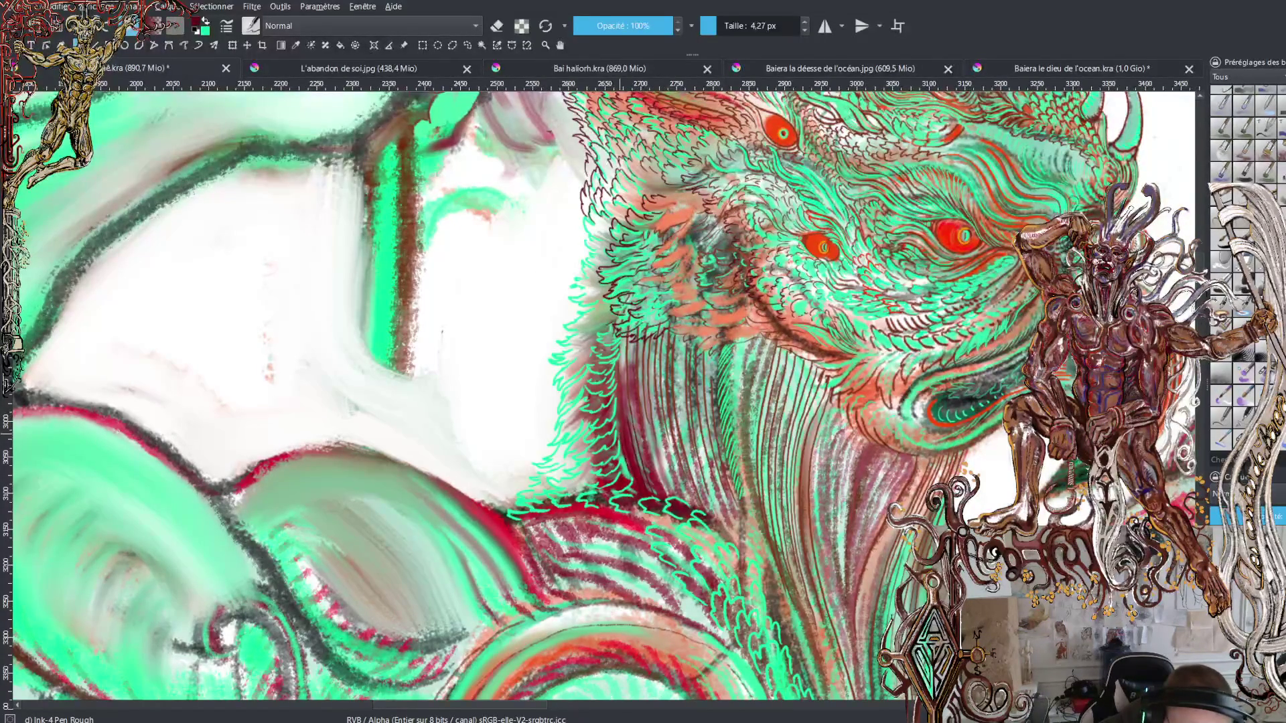
{"action": "left_click_drag", "start_coordinate": [621, 408], "coordinate": [622, 430]}
{"action": "mouse_move", "coordinate": [623, 374]}
{"action": "left_mouse_down"}
{"action": "mouse_move", "coordinate": [624, 420]}
{"action": "mouse_move", "coordinate": [621, 375]}
{"action": "mouse_move", "coordinate": [627, 408]}
{"action": "left_mouse_up"}
{"action": "left_click_drag", "start_coordinate": [625, 352], "coordinate": [626, 374]}
{"action": "left_click_drag", "start_coordinate": [624, 337], "coordinate": [658, 492]}
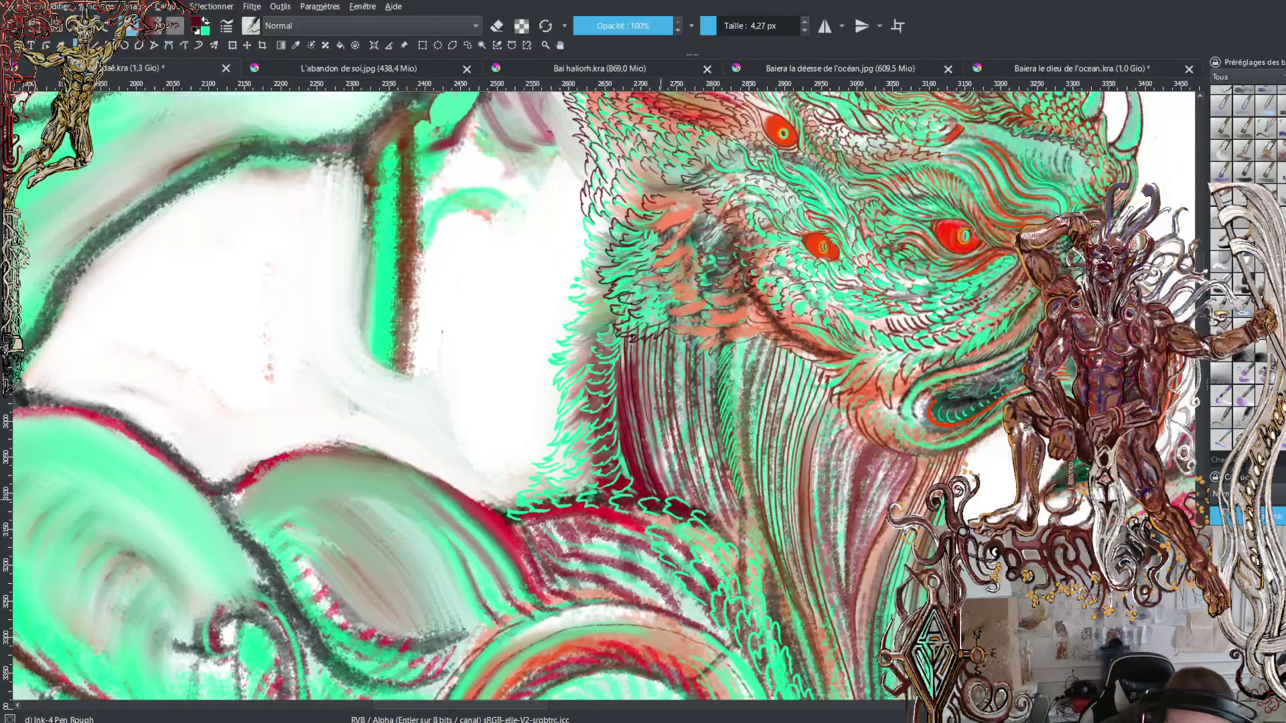
Step: Hatch dark strokes over the beard's hair lines, extending down to the lower beard
{"action": "left_click_drag", "start_coordinate": [643, 417], "coordinate": [666, 495]}
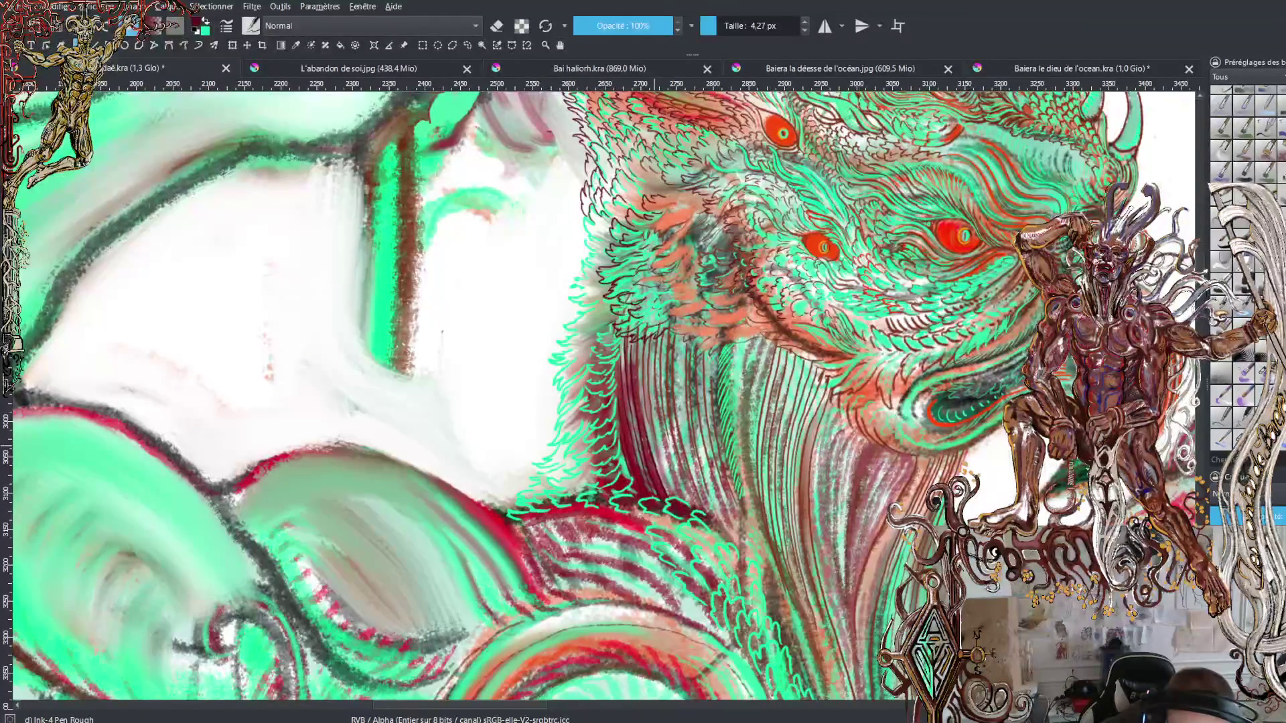
{"action": "left_click_drag", "start_coordinate": [655, 448], "coordinate": [667, 485]}
{"action": "left_click_drag", "start_coordinate": [667, 469], "coordinate": [676, 497]}
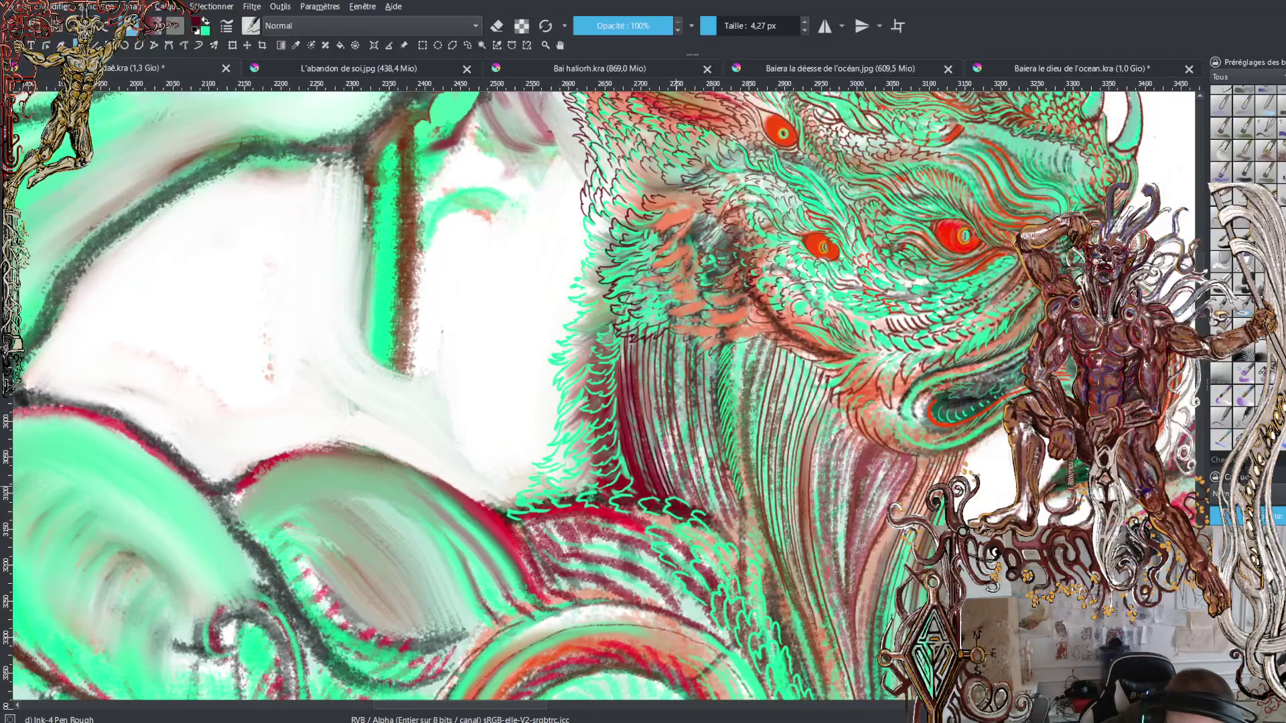
{"action": "left_click_drag", "start_coordinate": [663, 437], "coordinate": [680, 496]}
{"action": "mouse_move", "coordinate": [667, 434]}
{"action": "left_mouse_down"}
{"action": "mouse_move", "coordinate": [690, 501]}
{"action": "mouse_move", "coordinate": [726, 538]}
{"action": "left_mouse_up"}
{"action": "mouse_move", "coordinate": [707, 487]}
{"action": "left_mouse_down"}
{"action": "mouse_move", "coordinate": [733, 544]}
{"action": "mouse_move", "coordinate": [738, 526]}
{"action": "left_mouse_up"}
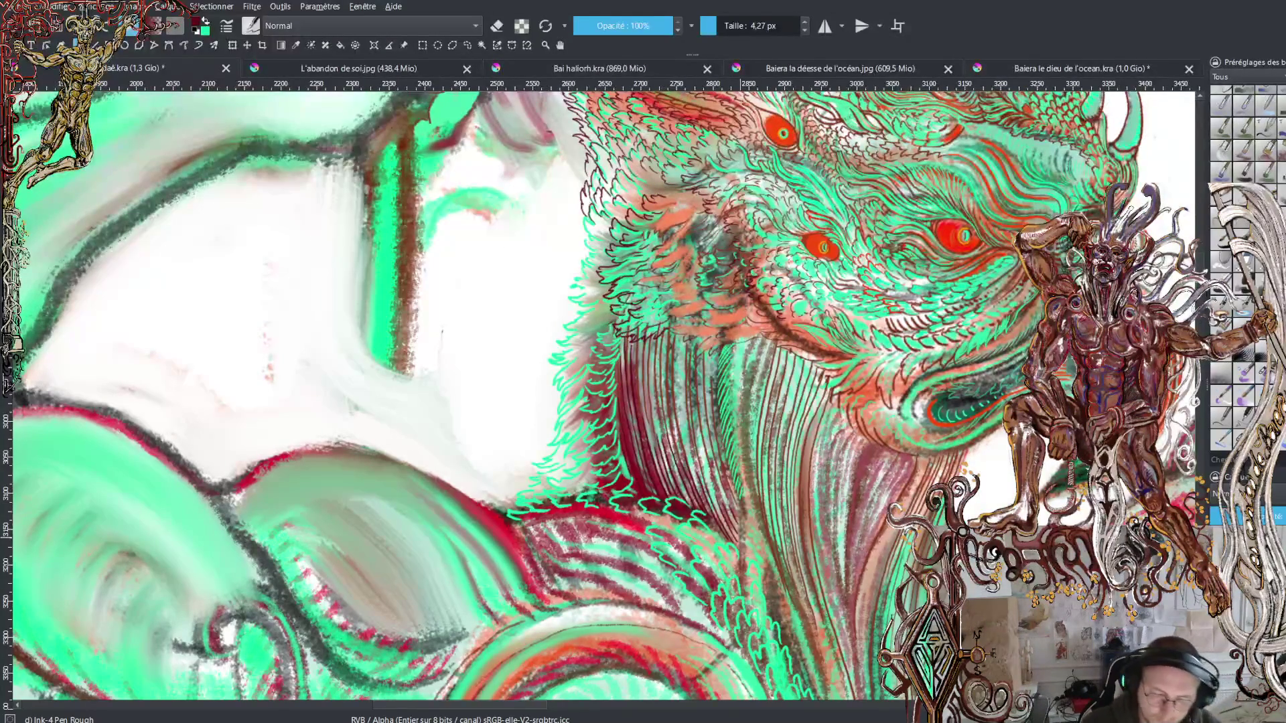
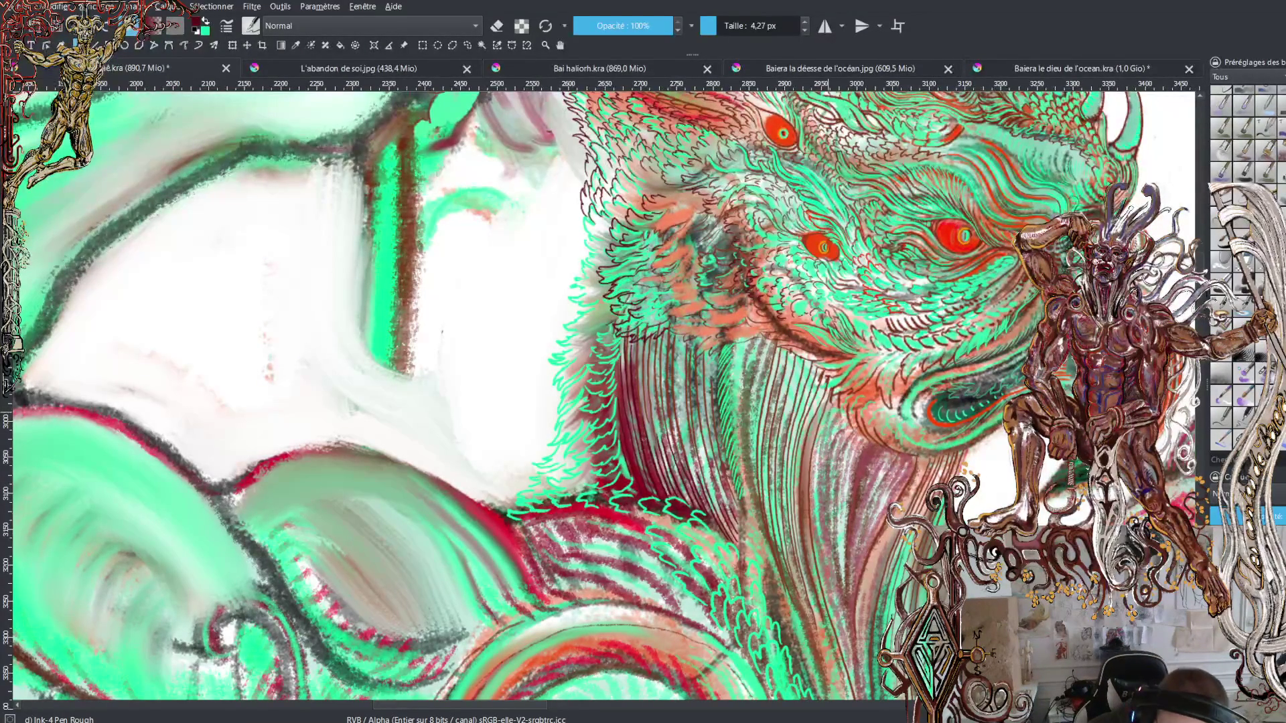
Step: Draw seven thin dark vertical ink strands down the beard below the red eyes
{"action": "mouse_move", "coordinate": [816, 452]}
{"action": "left_mouse_down"}
{"action": "mouse_move", "coordinate": [819, 575]}
{"action": "mouse_move", "coordinate": [844, 663]}
{"action": "left_mouse_up"}
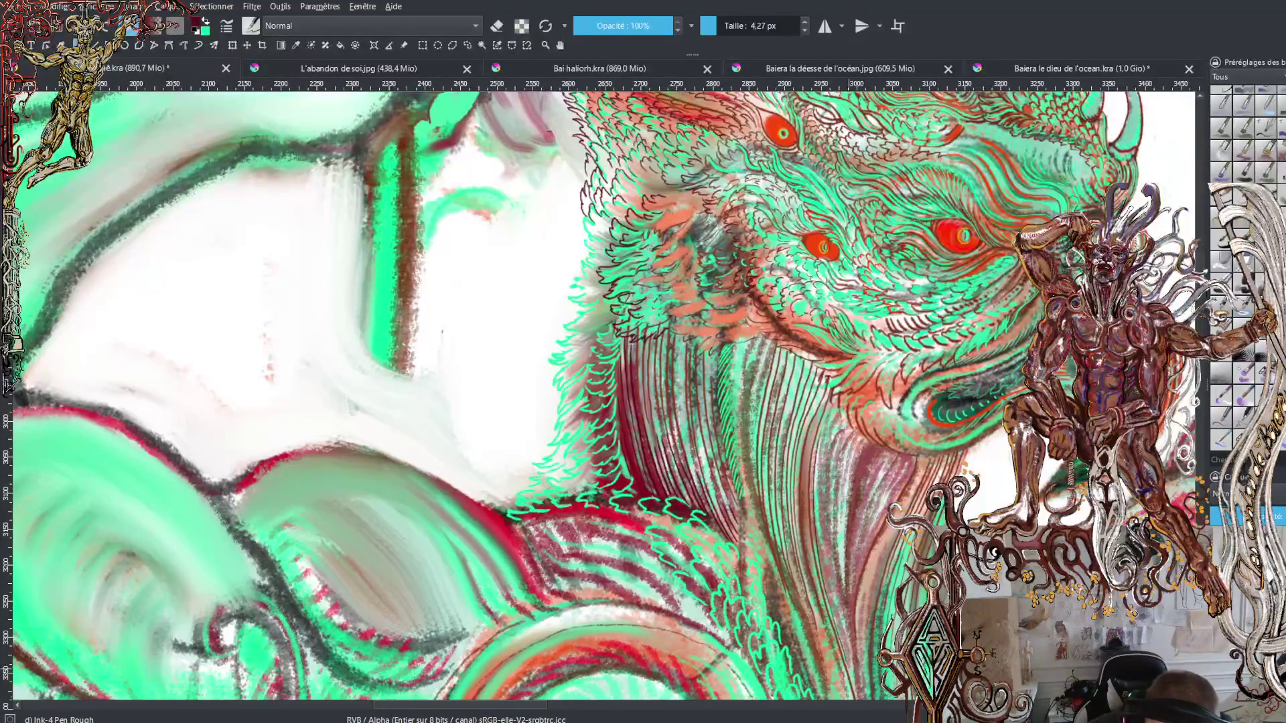
{"action": "mouse_move", "coordinate": [830, 403]}
{"action": "left_mouse_down"}
{"action": "mouse_move", "coordinate": [823, 555]}
{"action": "mouse_move", "coordinate": [838, 637]}
{"action": "left_mouse_up"}
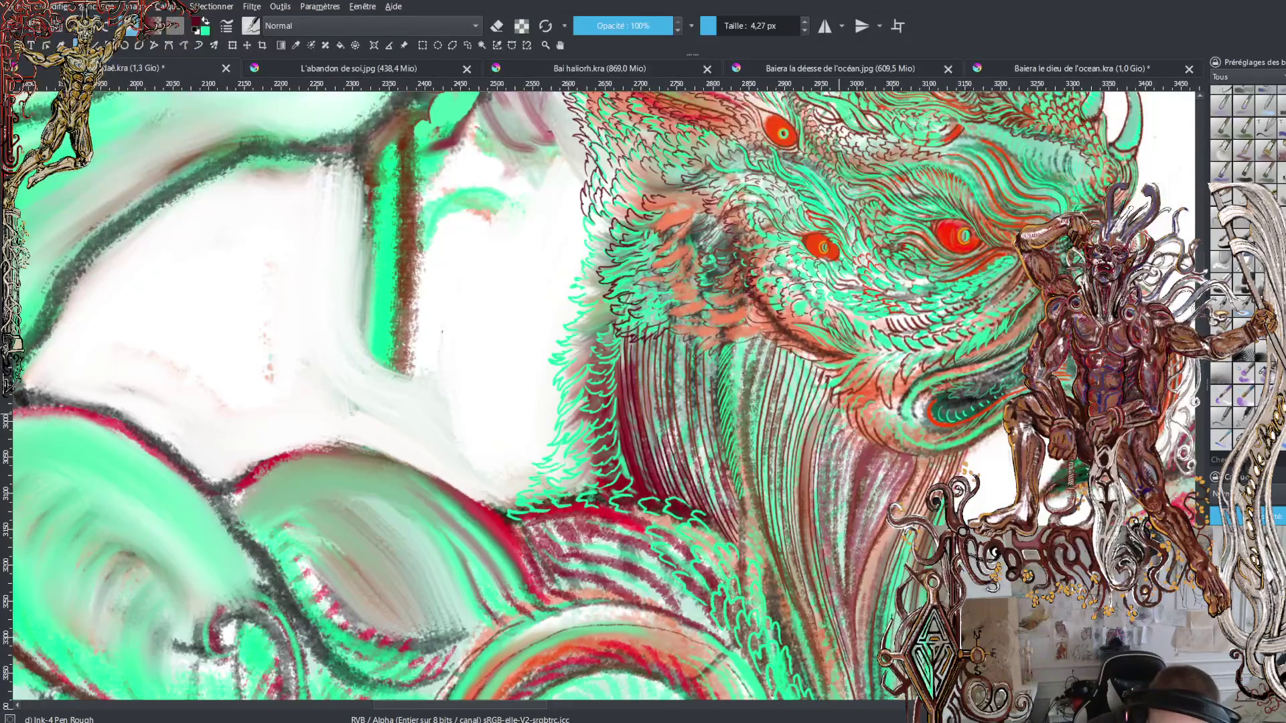
{"action": "mouse_move", "coordinate": [828, 434]}
{"action": "left_mouse_down"}
{"action": "mouse_move", "coordinate": [822, 521]}
{"action": "mouse_move", "coordinate": [851, 650]}
{"action": "left_mouse_up"}
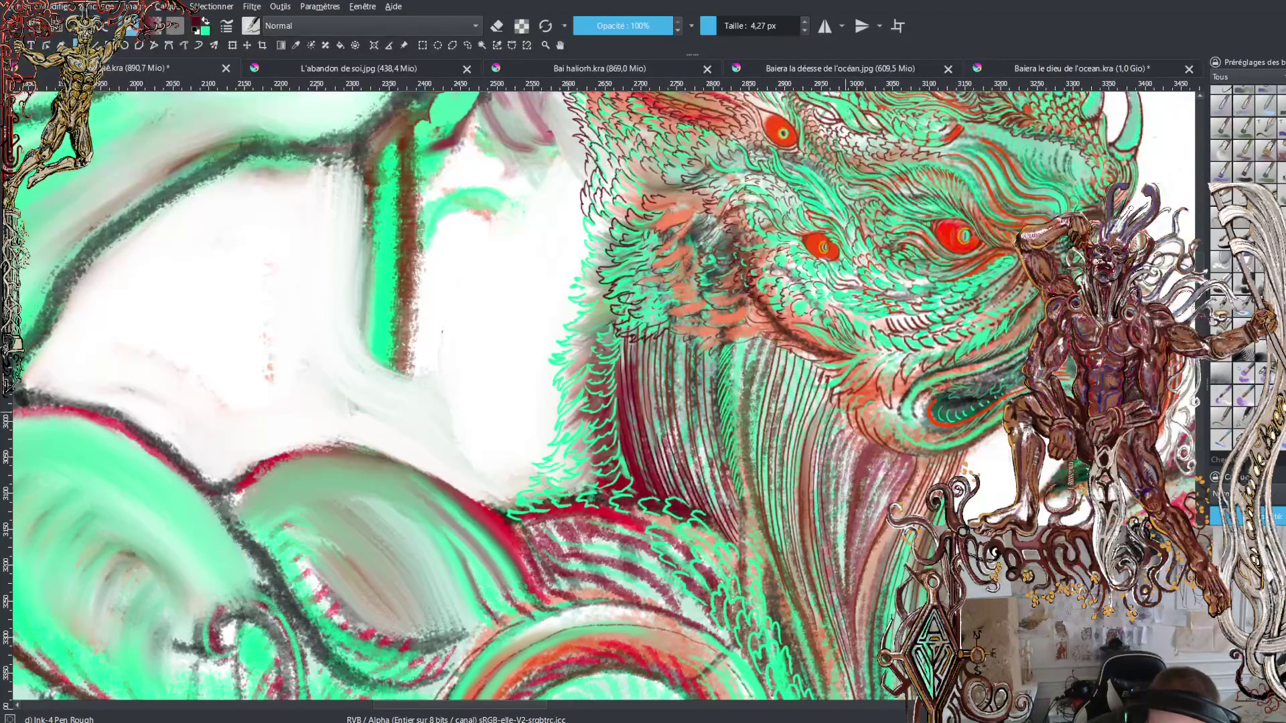
{"action": "left_click_drag", "start_coordinate": [835, 416], "coordinate": [841, 433]}
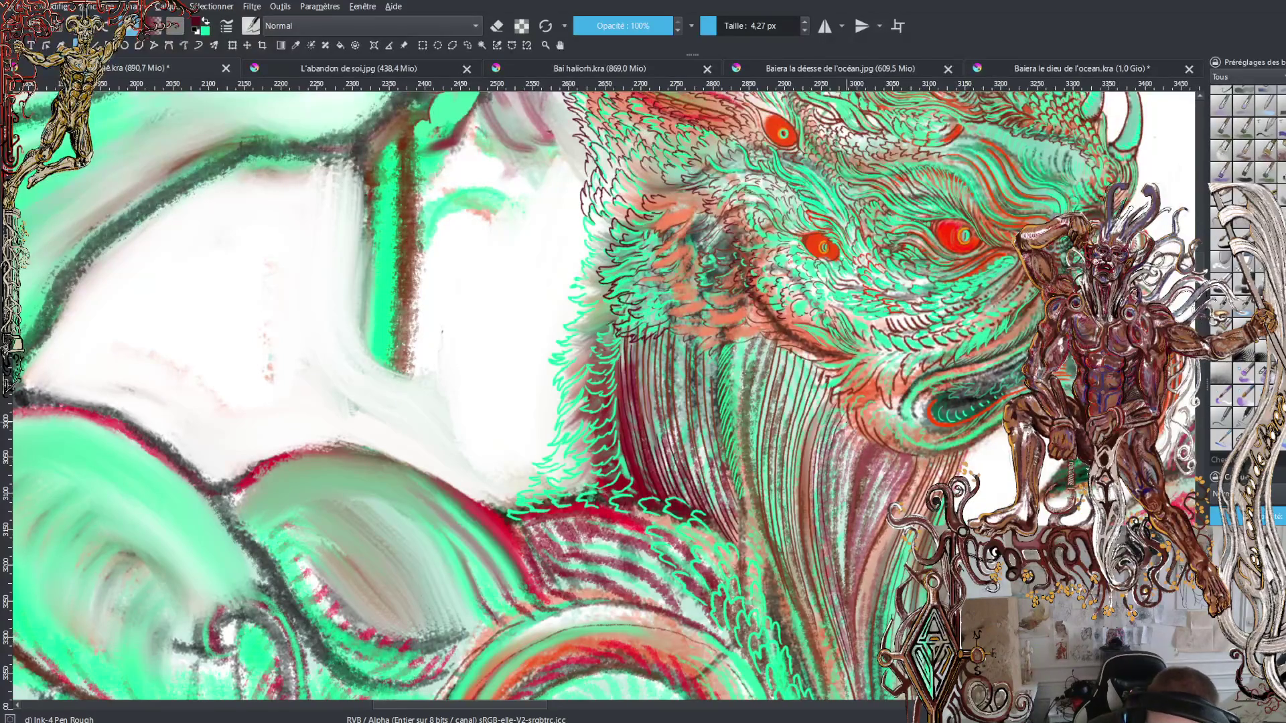
{"action": "mouse_move", "coordinate": [843, 422]}
{"action": "left_mouse_down"}
{"action": "mouse_move", "coordinate": [832, 509]}
{"action": "mouse_move", "coordinate": [852, 642]}
{"action": "left_mouse_up"}
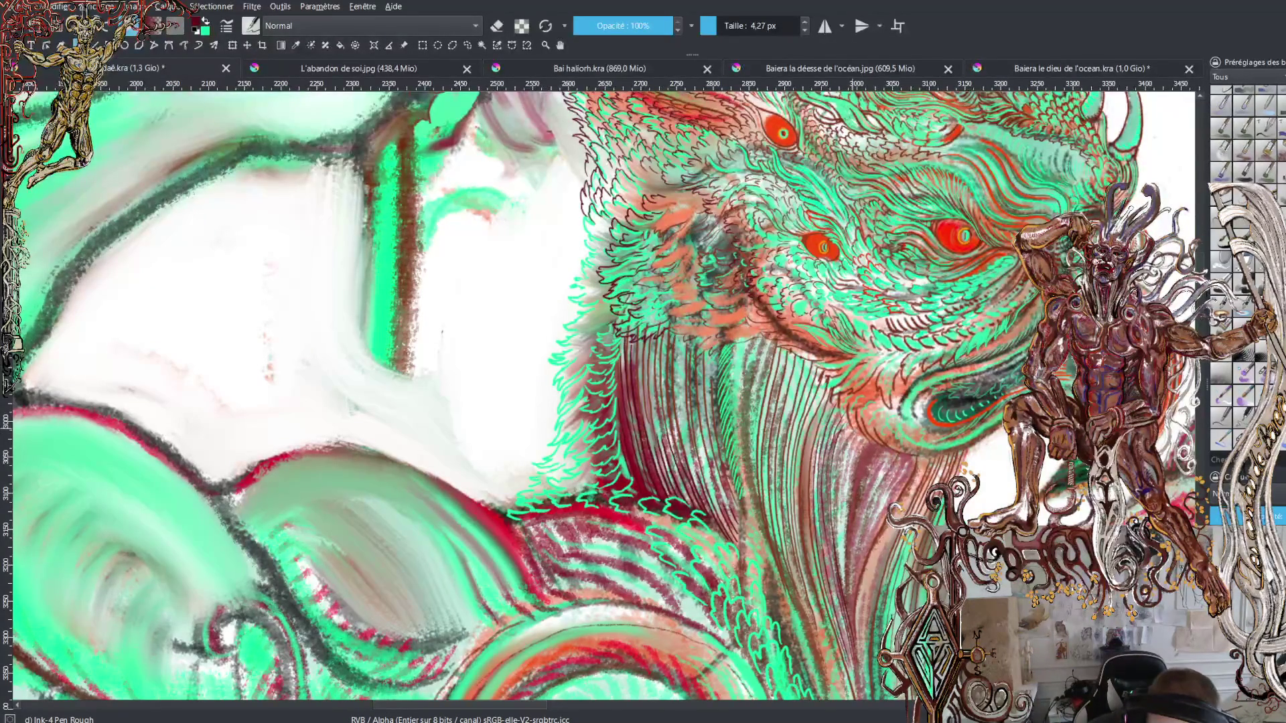
{"action": "left_click_drag", "start_coordinate": [847, 434], "coordinate": [835, 505]}
{"action": "left_click_drag", "start_coordinate": [890, 432], "coordinate": [837, 640]}
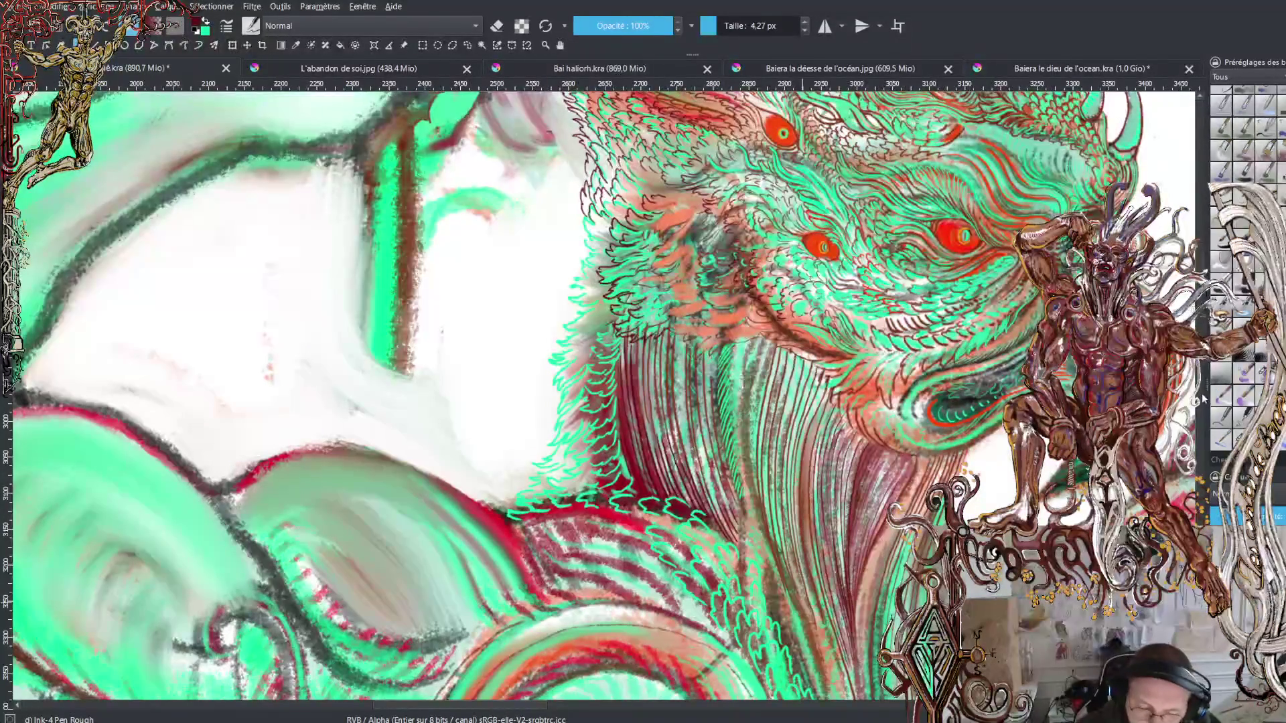
{"action": "key", "text": "minus"}
{"action": "key", "text": "minus"}
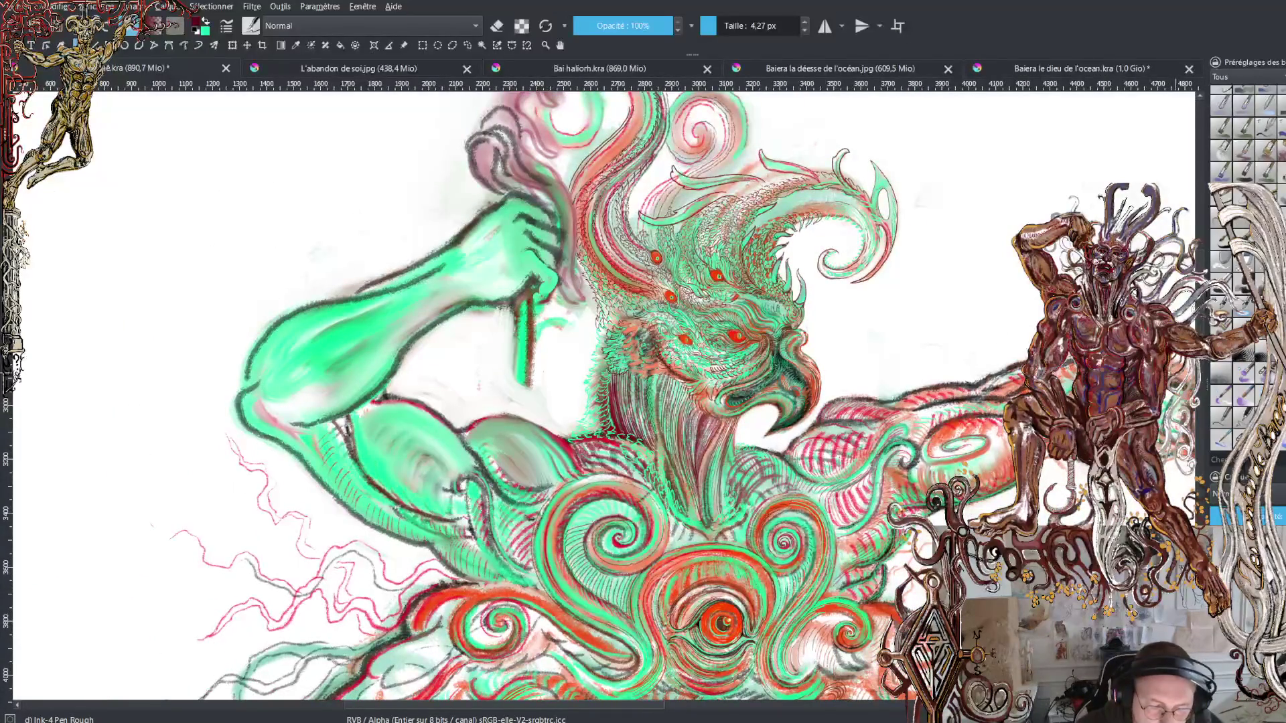
{"action": "scroll", "coordinate": [1202, 333], "scroll_direction": "up", "scroll_amount": 5}
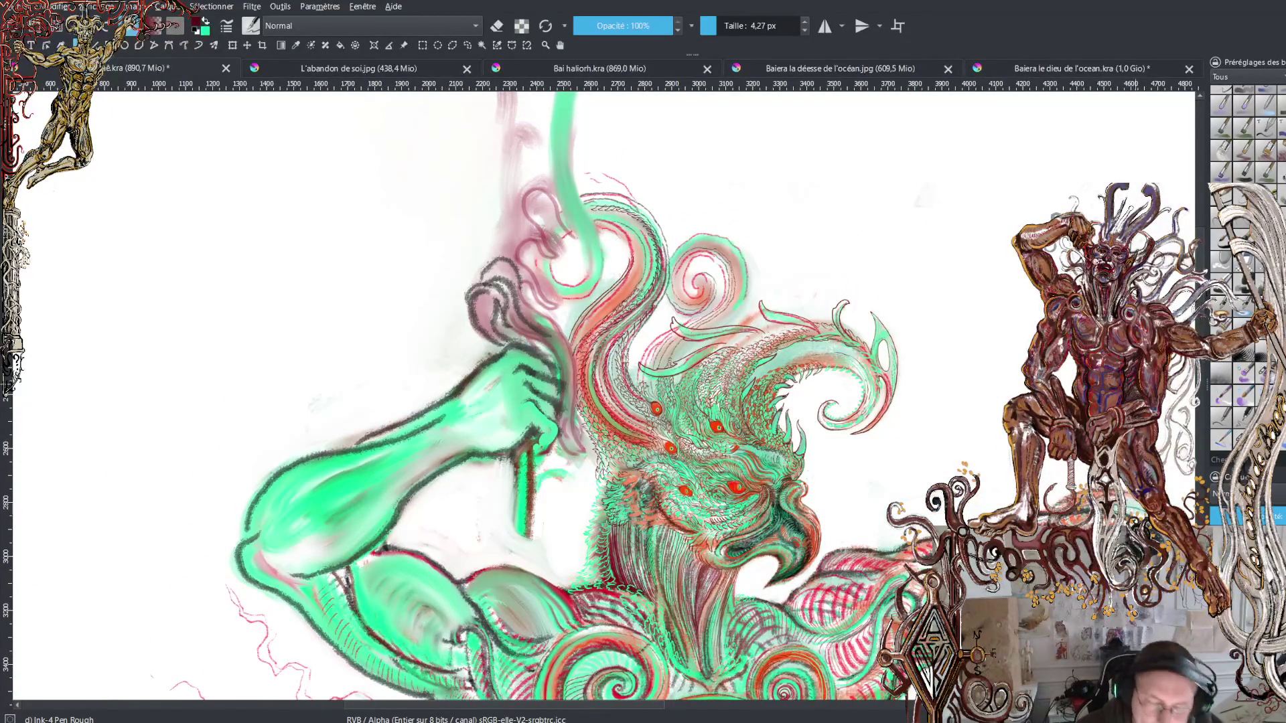
{"action": "key", "text": "plus"}
{"action": "key", "text": "plus"}
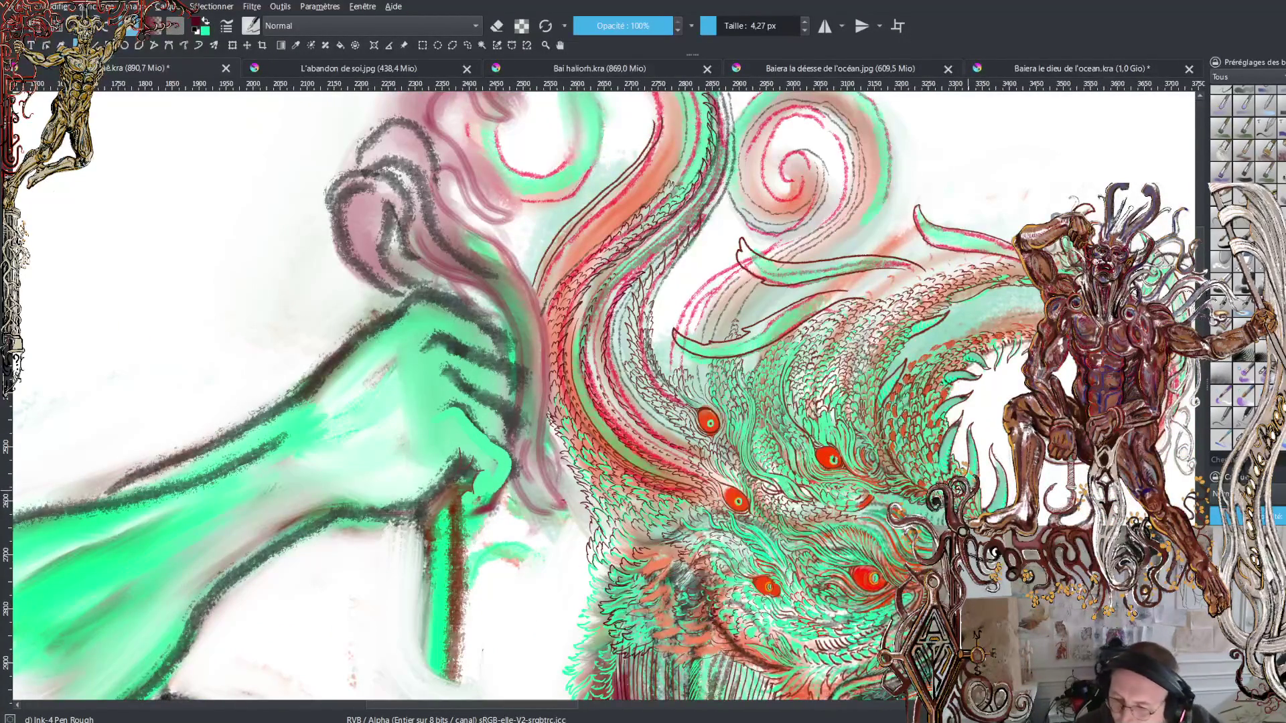
{"action": "key", "text": "plus"}
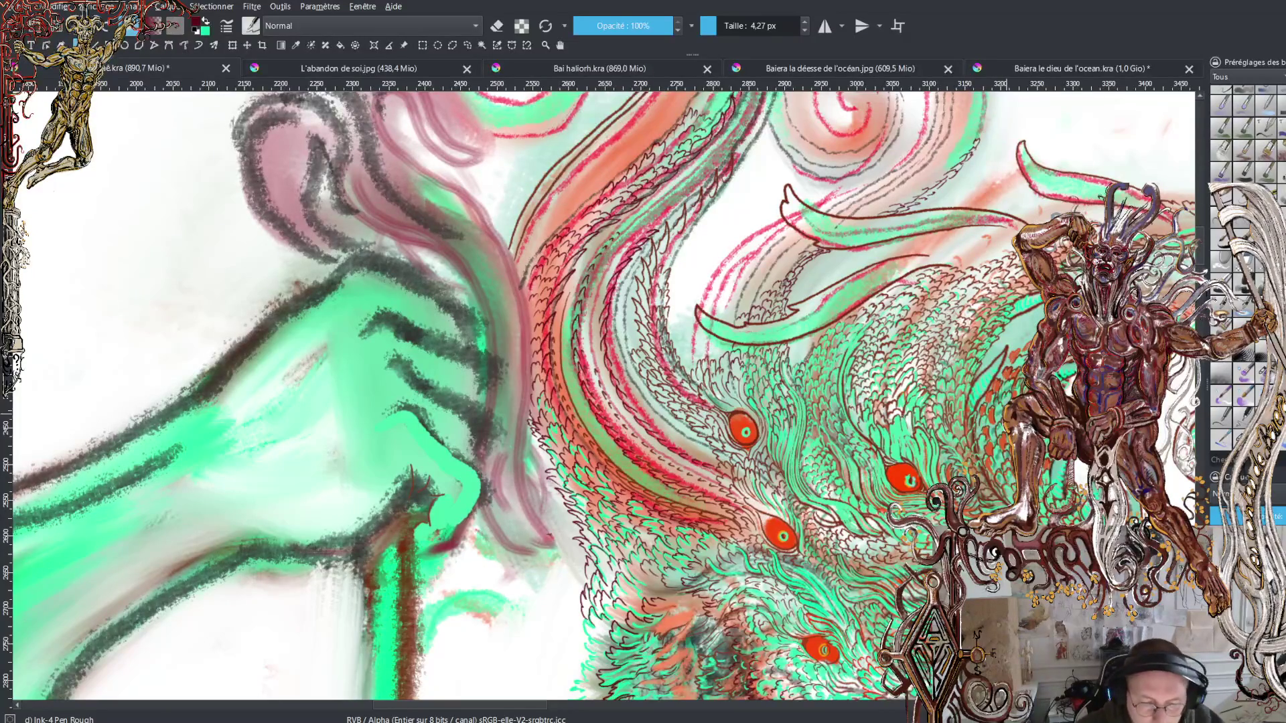
{"action": "key", "text": "minus"}
{"action": "key", "text": "minus"}
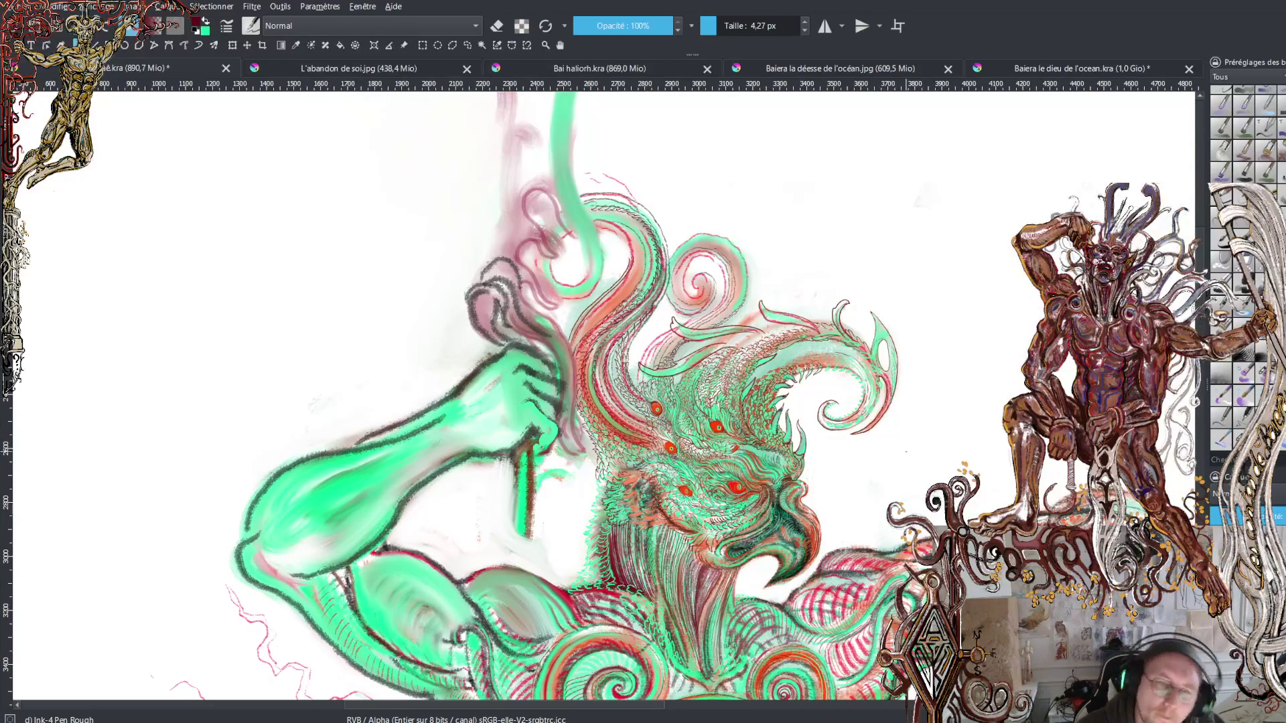
{"action": "key", "text": "plus"}
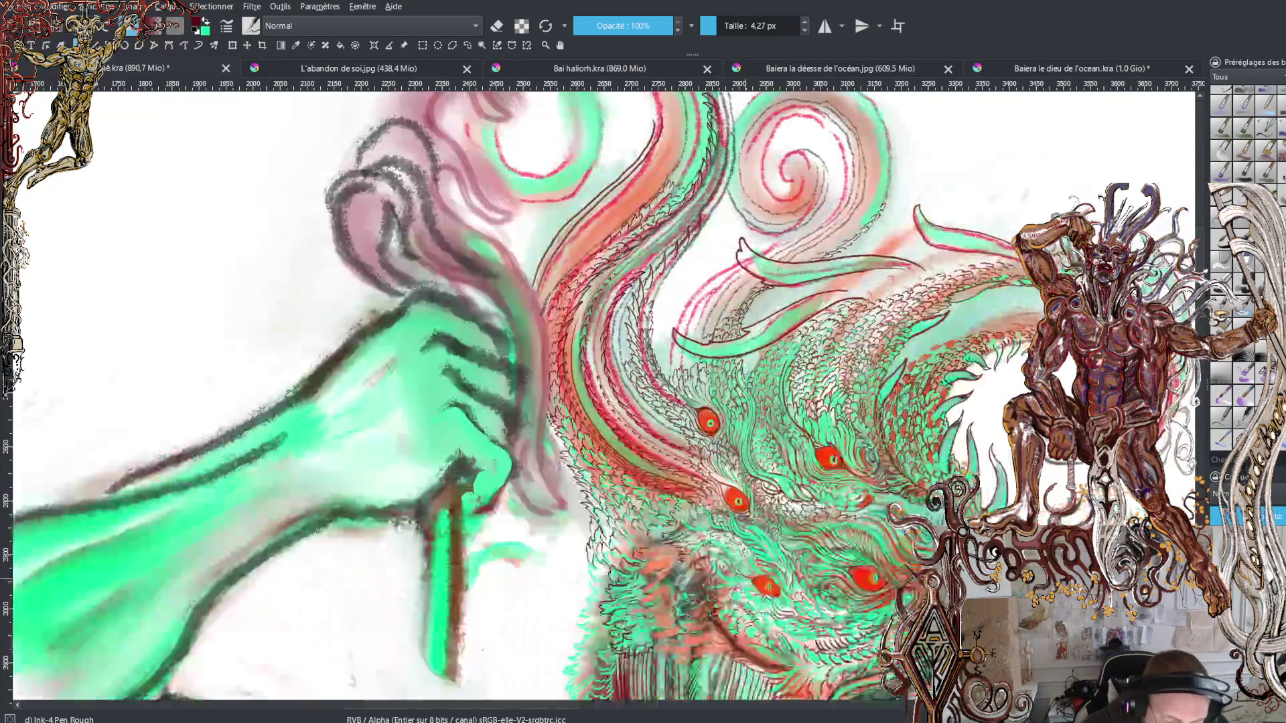
{"action": "key", "text": "plus"}
{"action": "key", "text": "plus"}
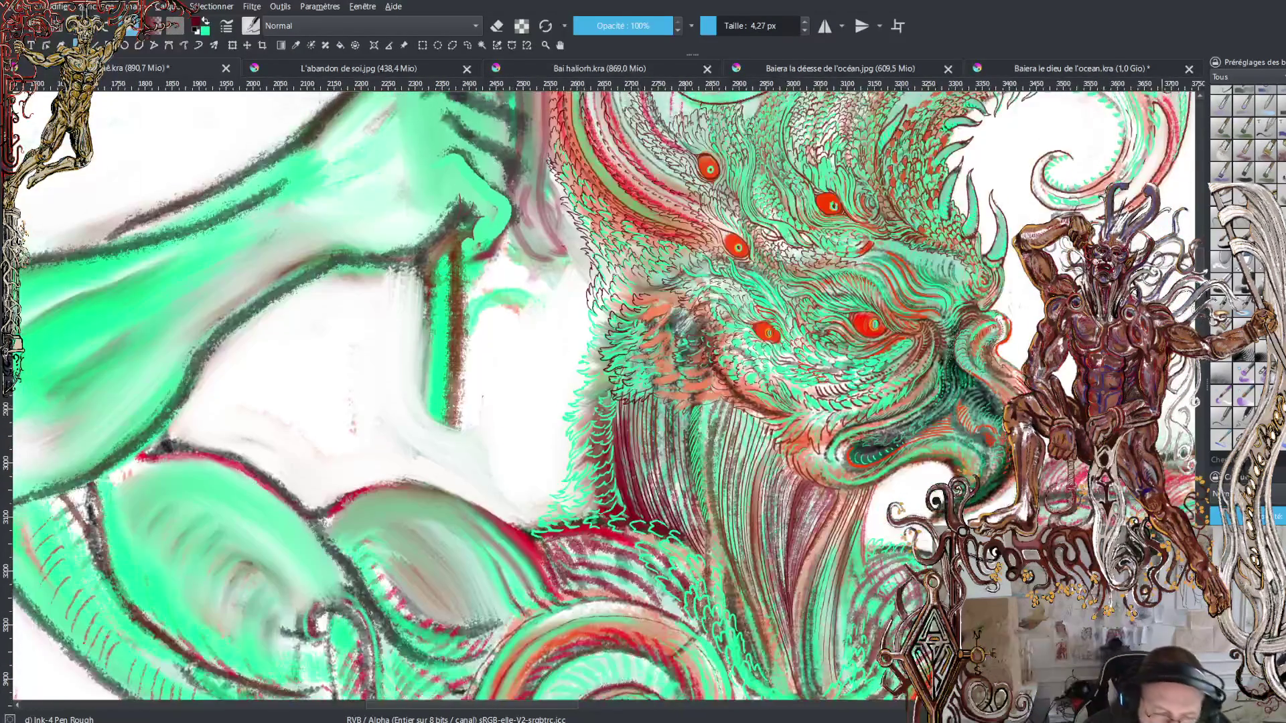
{"action": "key", "text": "plus"}
{"action": "key", "text": "plus"}
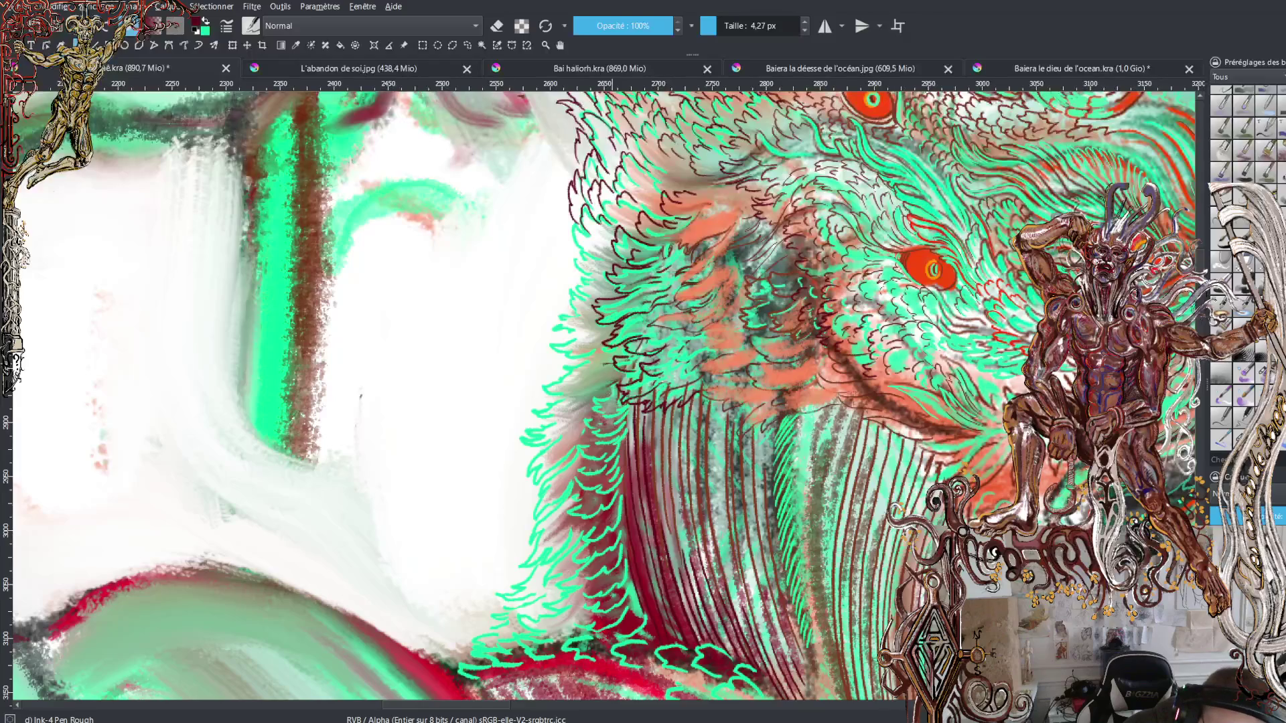
Step: Ink short dark hatch strokes down the green fur's left edge
{"action": "mouse_move", "coordinate": [603, 365]}
{"action": "left_mouse_down"}
{"action": "mouse_move", "coordinate": [579, 388]}
{"action": "mouse_move", "coordinate": [597, 386]}
{"action": "mouse_move", "coordinate": [563, 396]}
{"action": "mouse_move", "coordinate": [574, 376]}
{"action": "mouse_move", "coordinate": [562, 366]}
{"action": "mouse_move", "coordinate": [578, 357]}
{"action": "mouse_move", "coordinate": [548, 347]}
{"action": "mouse_move", "coordinate": [583, 332]}
{"action": "mouse_move", "coordinate": [559, 320]}
{"action": "left_mouse_up"}
{"action": "mouse_move", "coordinate": [571, 307]}
{"action": "left_mouse_down"}
{"action": "mouse_move", "coordinate": [559, 318]}
{"action": "mouse_move", "coordinate": [567, 306]}
{"action": "left_mouse_up"}
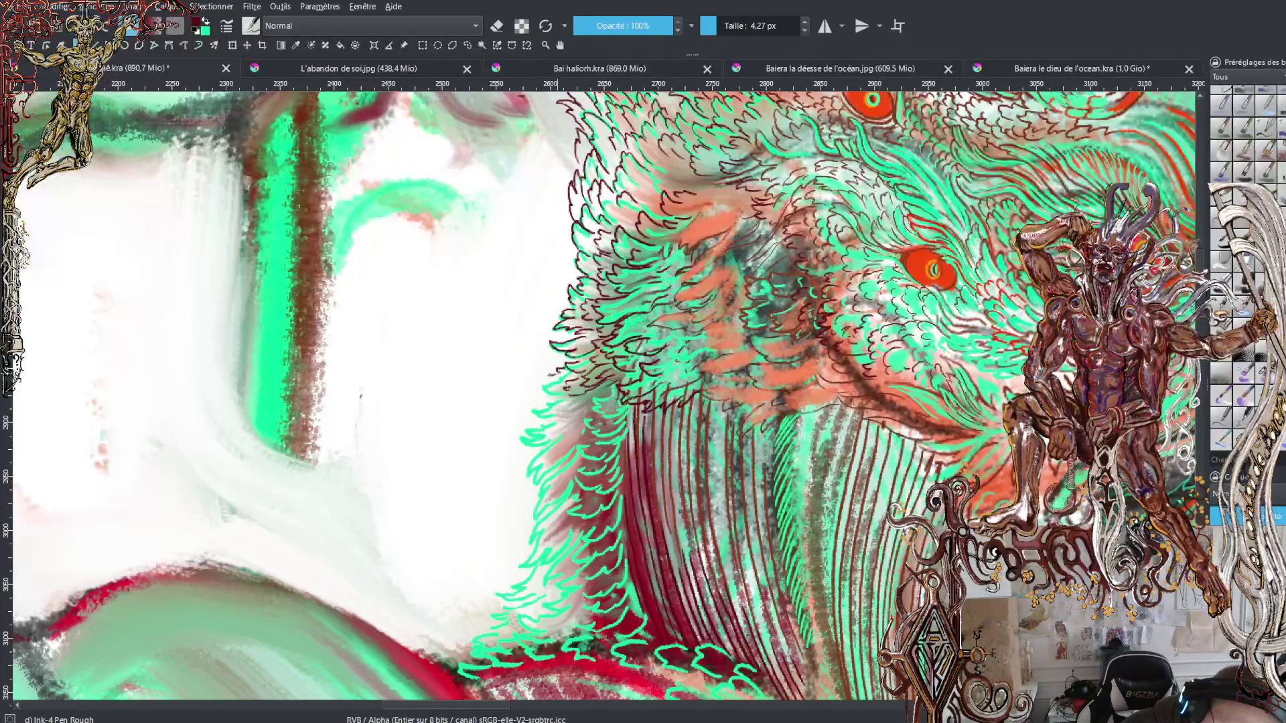
{"action": "mouse_move", "coordinate": [559, 389]}
{"action": "left_mouse_down"}
{"action": "mouse_move", "coordinate": [528, 417]}
{"action": "mouse_move", "coordinate": [556, 413]}
{"action": "mouse_move", "coordinate": [556, 441]}
{"action": "left_mouse_up"}
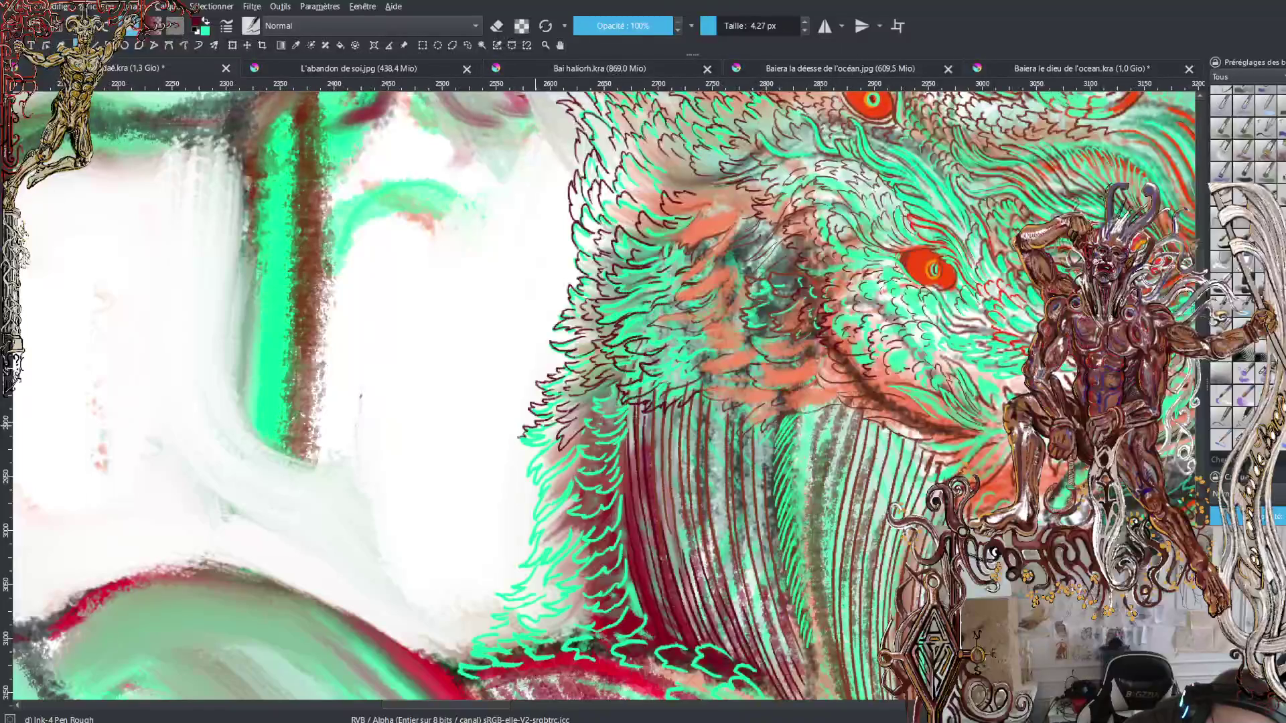
{"action": "mouse_move", "coordinate": [531, 439]}
{"action": "left_mouse_down"}
{"action": "mouse_move", "coordinate": [513, 448]}
{"action": "mouse_move", "coordinate": [548, 443]}
{"action": "mouse_move", "coordinate": [521, 460]}
{"action": "mouse_move", "coordinate": [537, 454]}
{"action": "left_mouse_up"}
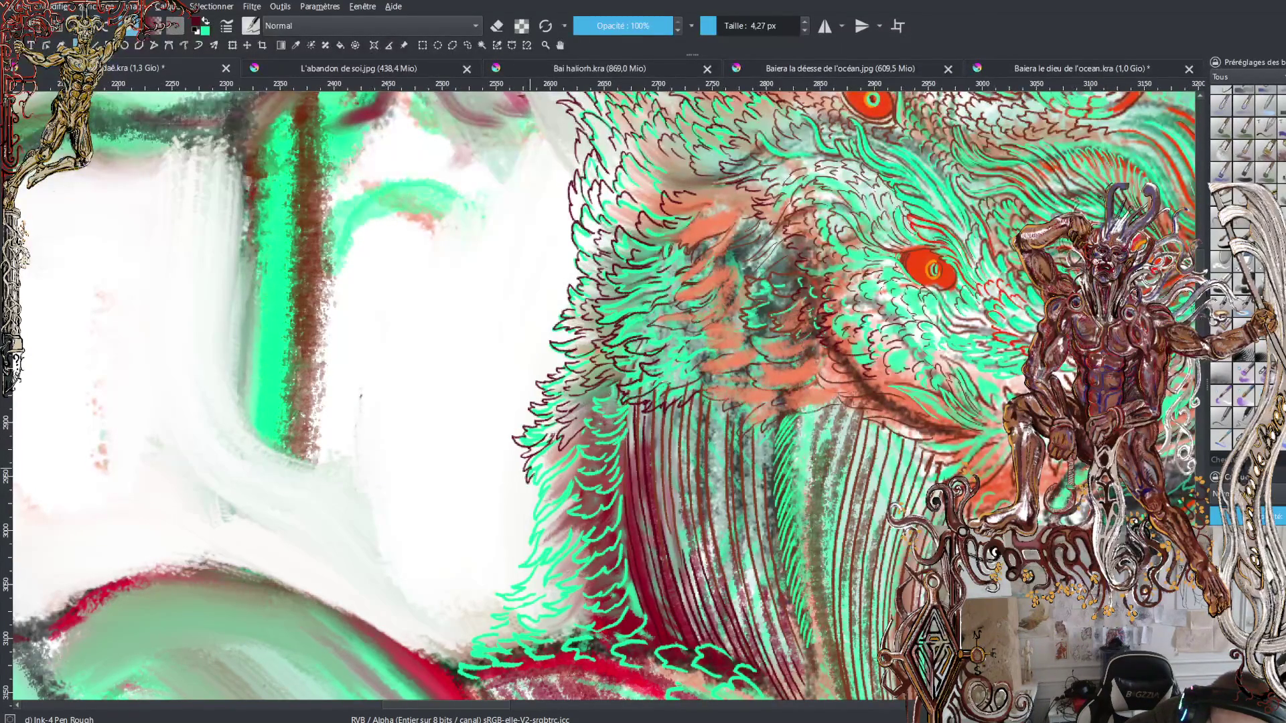
{"action": "left_click_drag", "start_coordinate": [552, 462], "coordinate": [541, 470]}
{"action": "mouse_move", "coordinate": [561, 455]}
{"action": "left_mouse_down"}
{"action": "mouse_move", "coordinate": [547, 466]}
{"action": "mouse_move", "coordinate": [568, 458]}
{"action": "left_mouse_up"}
{"action": "mouse_move", "coordinate": [570, 453]}
{"action": "left_mouse_down"}
{"action": "mouse_move", "coordinate": [532, 487]}
{"action": "mouse_move", "coordinate": [556, 476]}
{"action": "mouse_move", "coordinate": [545, 484]}
{"action": "left_mouse_up"}
{"action": "mouse_move", "coordinate": [549, 480]}
{"action": "left_mouse_down"}
{"action": "mouse_move", "coordinate": [537, 496]}
{"action": "mouse_move", "coordinate": [551, 486]}
{"action": "left_mouse_up"}
{"action": "mouse_move", "coordinate": [554, 482]}
{"action": "left_mouse_down"}
{"action": "mouse_move", "coordinate": [531, 520]}
{"action": "mouse_move", "coordinate": [557, 496]}
{"action": "left_mouse_up"}
{"action": "left_click_drag", "start_coordinate": [575, 480], "coordinate": [546, 517]}
{"action": "mouse_move", "coordinate": [548, 515]}
{"action": "left_mouse_down"}
{"action": "mouse_move", "coordinate": [523, 552]}
{"action": "mouse_move", "coordinate": [553, 520]}
{"action": "left_mouse_up"}
{"action": "mouse_move", "coordinate": [556, 515]}
{"action": "left_mouse_down"}
{"action": "mouse_move", "coordinate": [518, 570]}
{"action": "mouse_move", "coordinate": [609, 530]}
{"action": "mouse_move", "coordinate": [537, 587]}
{"action": "left_mouse_up"}
Step: Continue the dark hatching rightward along the fur's lower-left edge
{"action": "left_click_drag", "start_coordinate": [561, 575], "coordinate": [545, 594]}
{"action": "left_click_drag", "start_coordinate": [567, 588], "coordinate": [550, 594]}
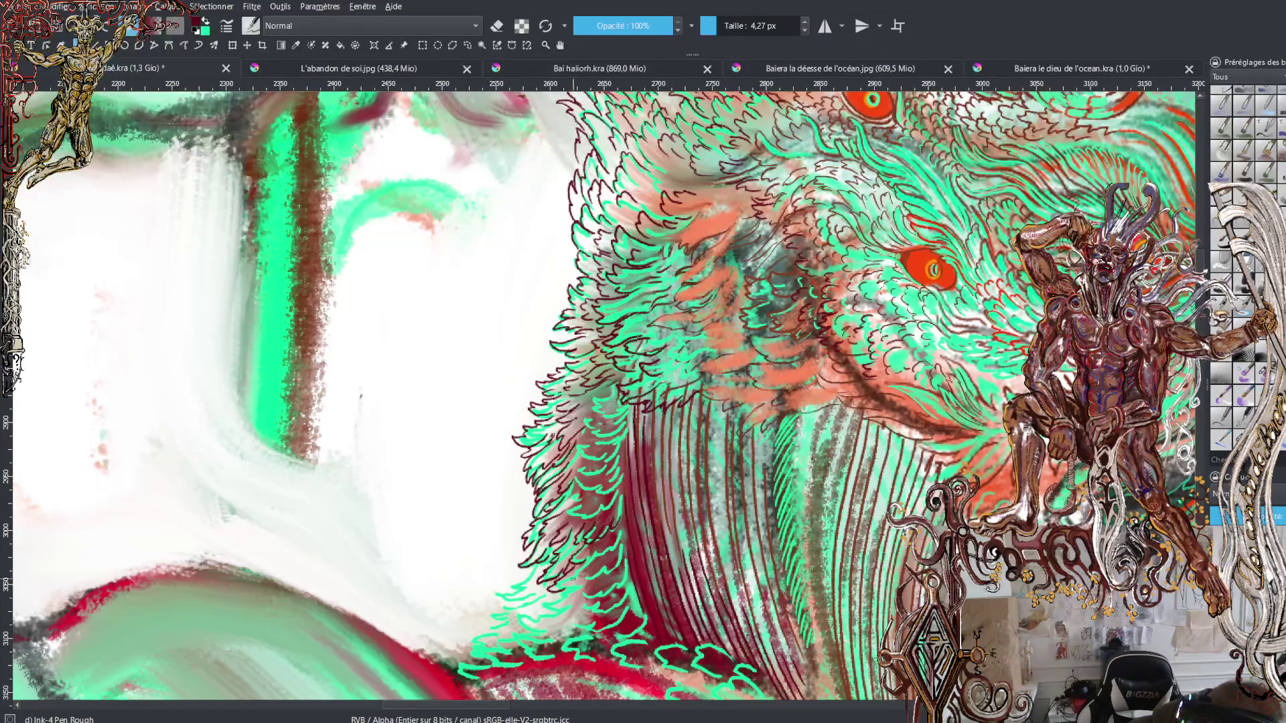
{"action": "left_click_drag", "start_coordinate": [594, 554], "coordinate": [580, 583]}
{"action": "mouse_move", "coordinate": [601, 569]}
{"action": "left_mouse_down"}
{"action": "mouse_move", "coordinate": [591, 579]}
{"action": "mouse_move", "coordinate": [604, 579]}
{"action": "left_mouse_up"}
{"action": "left_click_drag", "start_coordinate": [621, 556], "coordinate": [615, 571]}
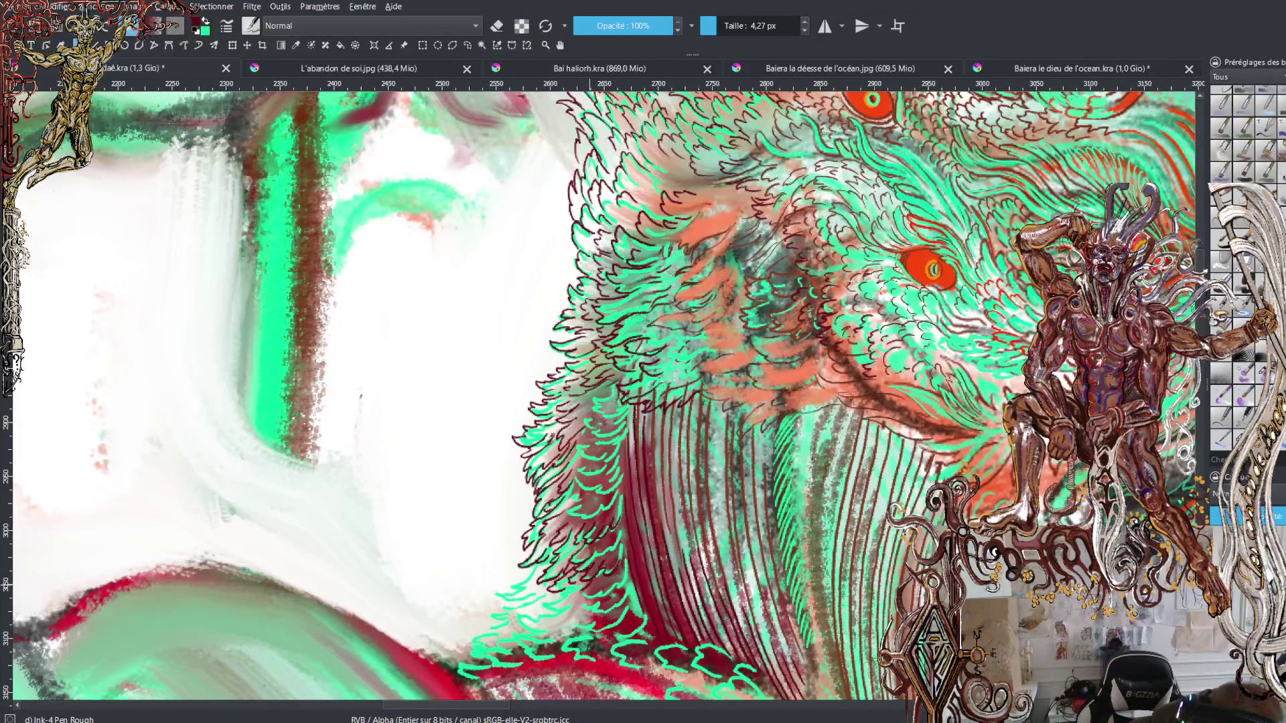
{"action": "left_click_drag", "start_coordinate": [616, 582], "coordinate": [593, 616]}
{"action": "mouse_move", "coordinate": [616, 601]}
{"action": "left_mouse_down"}
{"action": "mouse_move", "coordinate": [589, 628]}
{"action": "mouse_move", "coordinate": [610, 630]}
{"action": "mouse_move", "coordinate": [576, 620]}
{"action": "mouse_move", "coordinate": [564, 633]}
{"action": "mouse_move", "coordinate": [545, 598]}
{"action": "mouse_move", "coordinate": [526, 612]}
{"action": "mouse_move", "coordinate": [529, 594]}
{"action": "mouse_move", "coordinate": [503, 594]}
{"action": "mouse_move", "coordinate": [518, 584]}
{"action": "left_mouse_up"}
Step: Stack short dark hatch strokes down-left along the fur's lower-left edge
{"action": "left_click_drag", "start_coordinate": [539, 572], "coordinate": [499, 609]}
{"action": "left_click_drag", "start_coordinate": [504, 604], "coordinate": [493, 612]}
{"action": "mouse_move", "coordinate": [502, 609]}
{"action": "left_mouse_down"}
{"action": "mouse_move", "coordinate": [483, 622]}
{"action": "mouse_move", "coordinate": [539, 621]}
{"action": "mouse_move", "coordinate": [495, 628]}
{"action": "mouse_move", "coordinate": [501, 640]}
{"action": "mouse_move", "coordinate": [541, 641]}
{"action": "mouse_move", "coordinate": [550, 627]}
{"action": "mouse_move", "coordinate": [567, 657]}
{"action": "mouse_move", "coordinate": [541, 642]}
{"action": "left_mouse_up"}
{"action": "left_click_drag", "start_coordinate": [544, 636], "coordinate": [519, 642]}
{"action": "mouse_move", "coordinate": [530, 638]}
{"action": "left_mouse_down"}
{"action": "mouse_move", "coordinate": [521, 664]}
{"action": "mouse_move", "coordinate": [509, 653]}
{"action": "left_mouse_up"}
{"action": "left_click_drag", "start_coordinate": [512, 643], "coordinate": [472, 665]}
{"action": "left_click_drag", "start_coordinate": [508, 661], "coordinate": [452, 663]}
{"action": "left_click_drag", "start_coordinate": [460, 654], "coordinate": [460, 680]}
Step: Add hatch strokes on the fur's lower edge further right, then swap to green
{"action": "left_click_drag", "start_coordinate": [613, 637], "coordinate": [585, 653]}
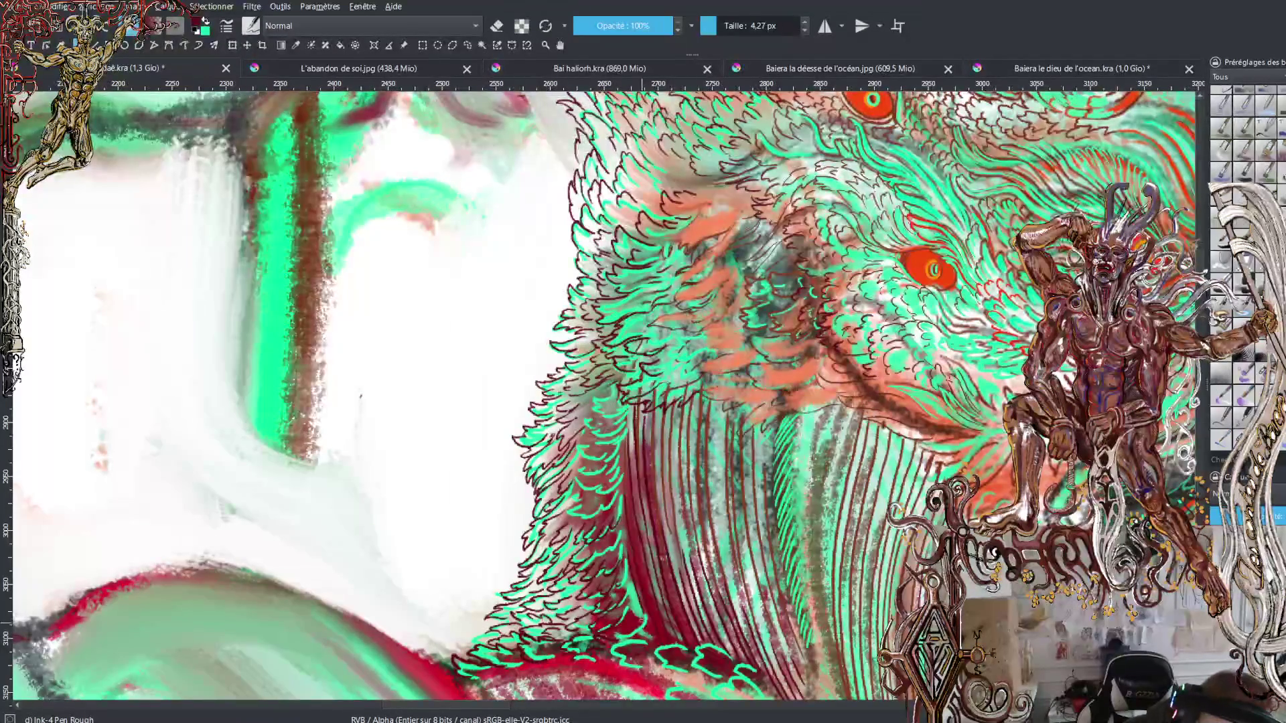
{"action": "mouse_move", "coordinate": [643, 619]}
{"action": "left_mouse_down"}
{"action": "mouse_move", "coordinate": [613, 641]}
{"action": "mouse_move", "coordinate": [631, 582]}
{"action": "mouse_move", "coordinate": [612, 587]}
{"action": "mouse_move", "coordinate": [626, 528]}
{"action": "mouse_move", "coordinate": [609, 556]}
{"action": "mouse_move", "coordinate": [604, 538]}
{"action": "left_mouse_up"}
{"action": "key", "text": "x"}
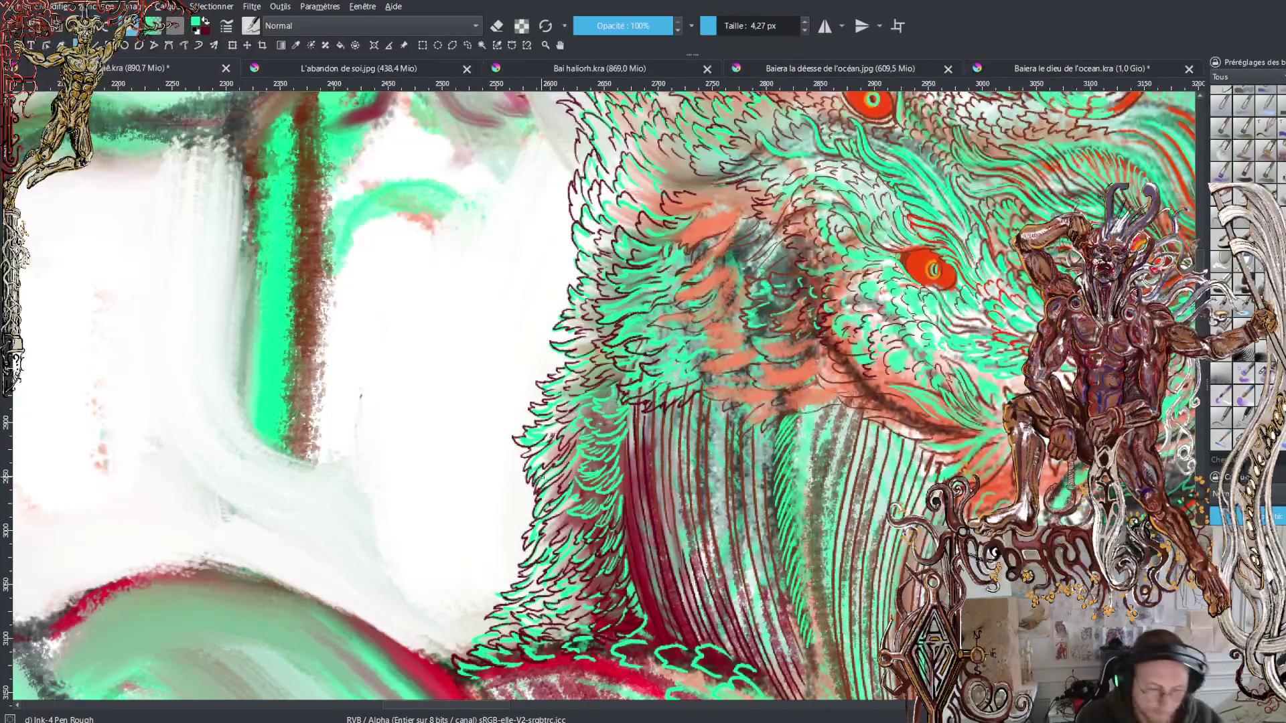
Step: Zoom out to the whole page, then zoom back in close on the creature's head
{"action": "key", "text": "minus"}
{"action": "key", "text": "minus"}
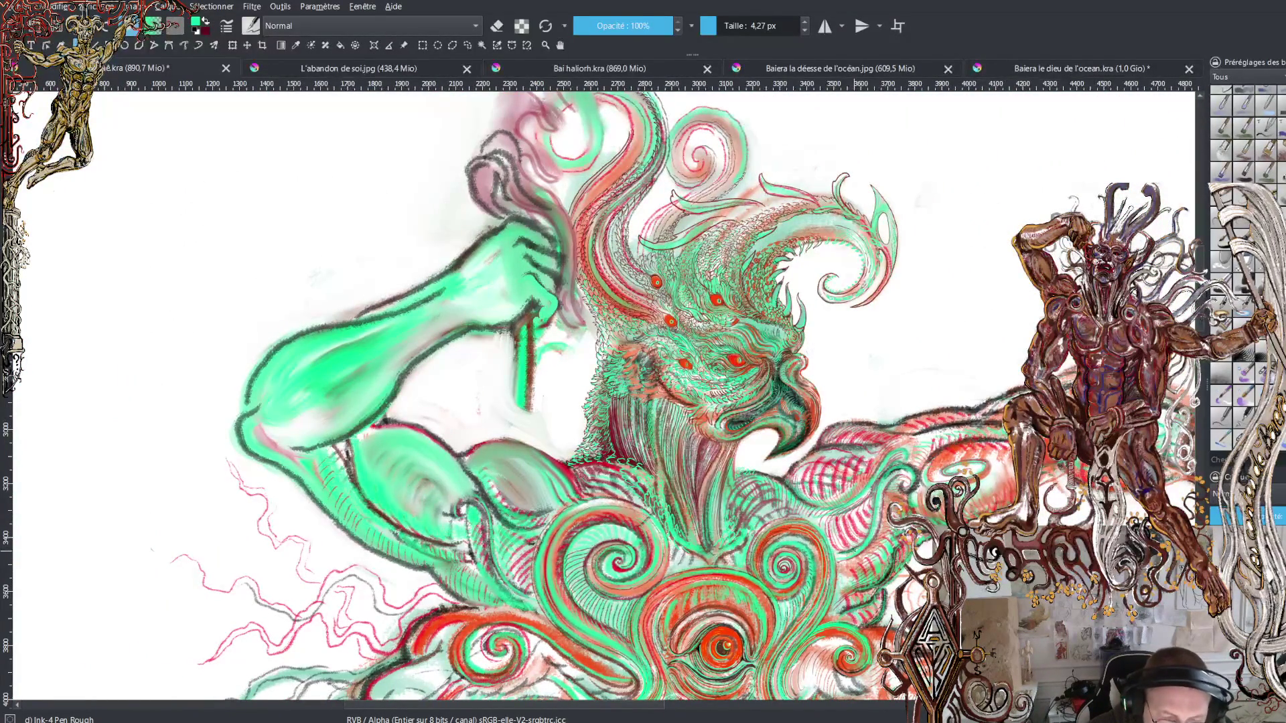
{"action": "key", "text": "minus"}
{"action": "key", "text": "minus"}
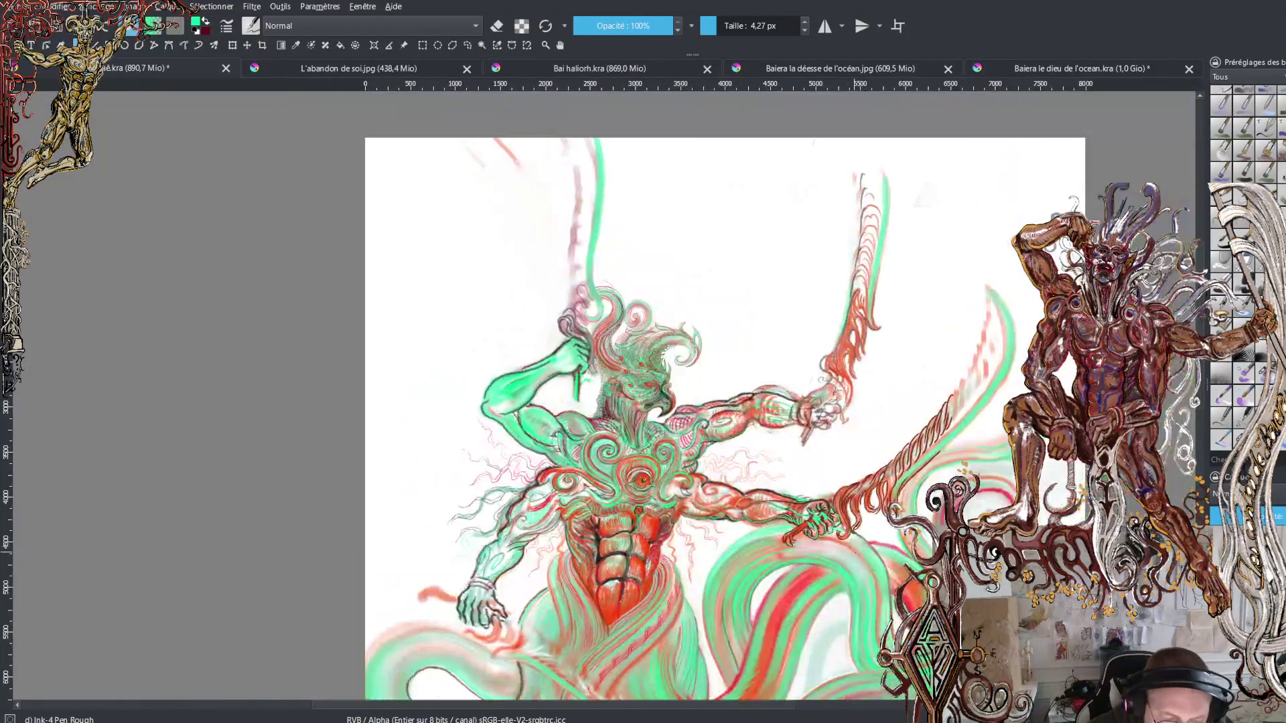
{"action": "key", "text": "minus"}
{"action": "key", "text": "minus"}
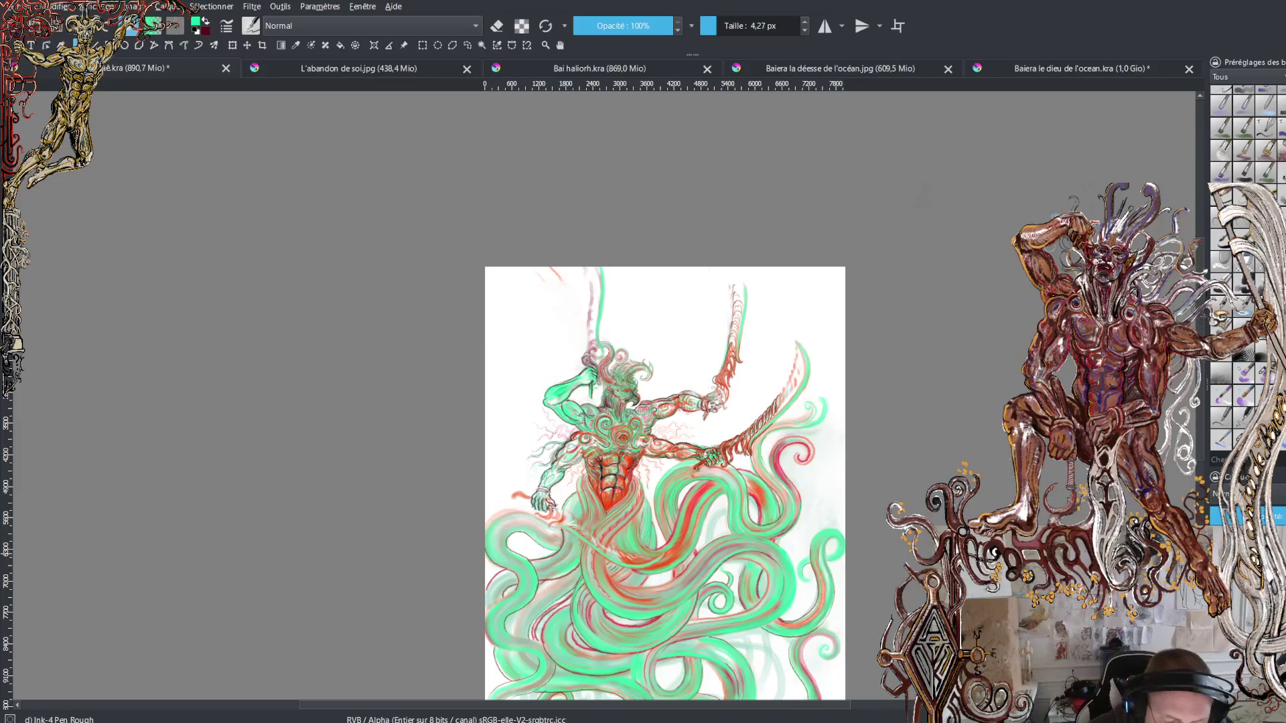
{"action": "key", "text": "plus"}
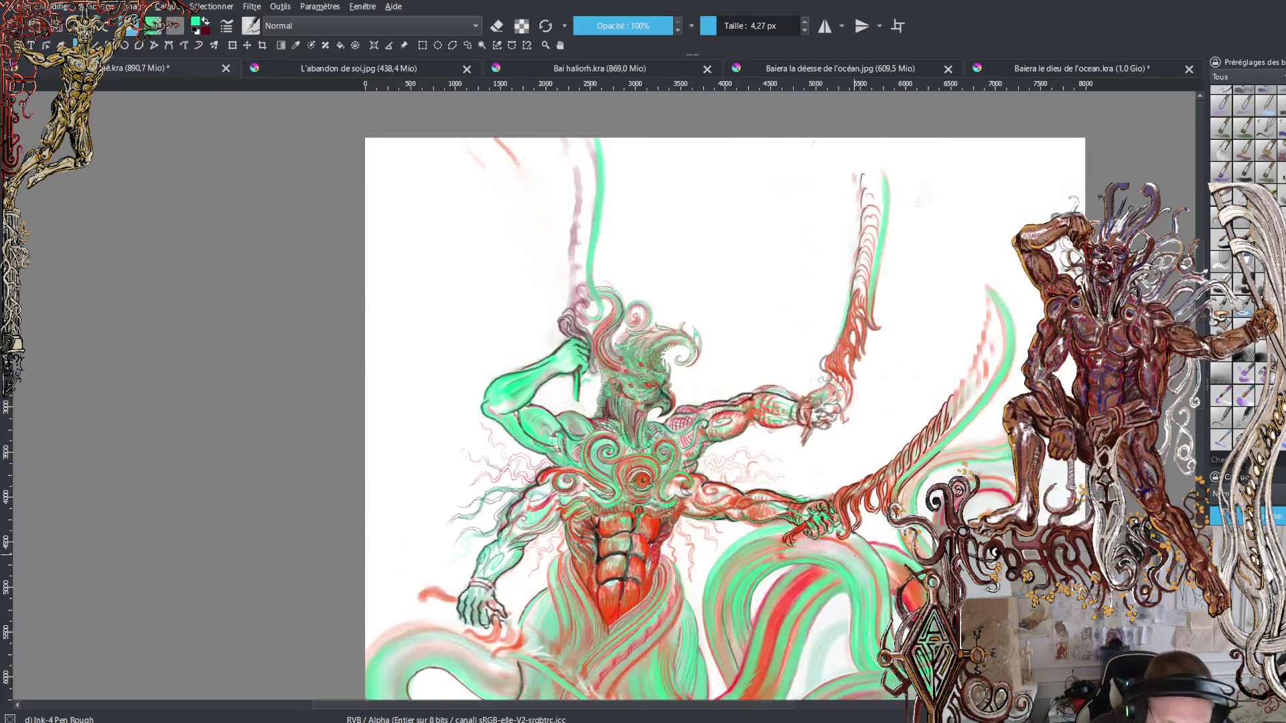
{"action": "key", "text": "plus"}
{"action": "key", "text": "plus"}
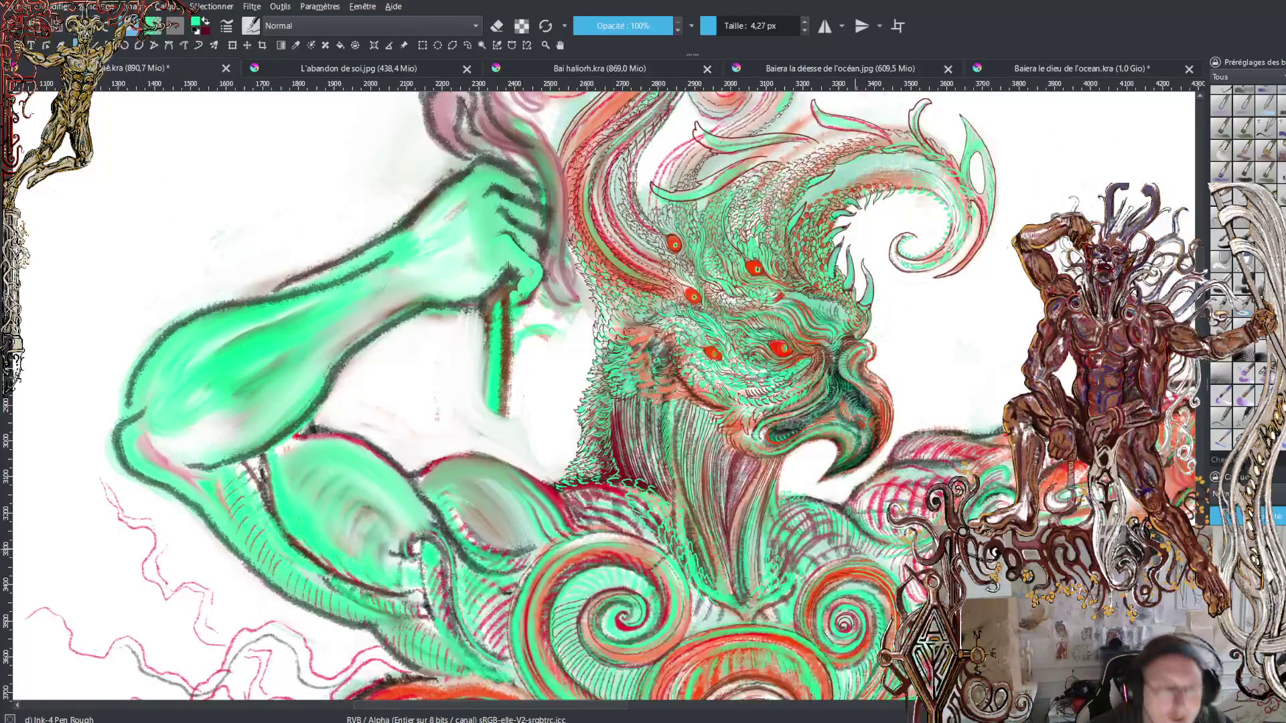
{"action": "key", "text": "plus"}
{"action": "key", "text": "plus"}
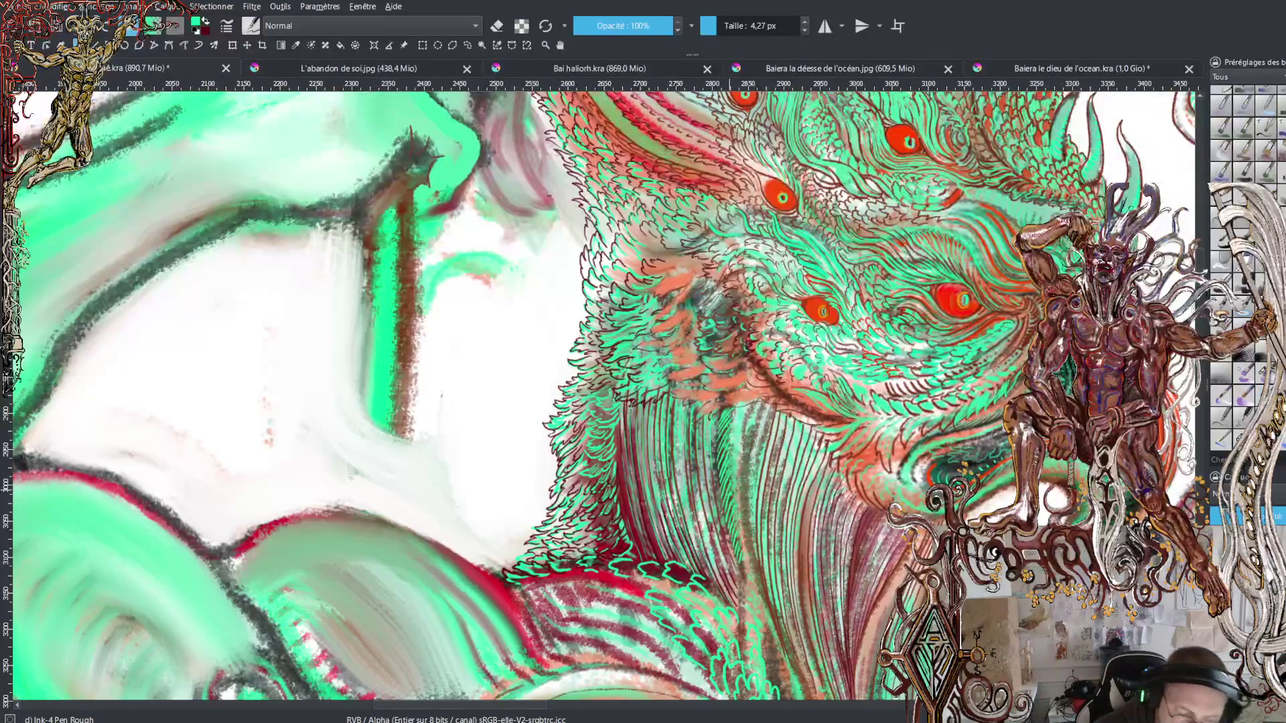
Step: Zoom out and back in with the keys and scroll wheel to frame the scaly head and crest
{"action": "key", "text": "minus"}
{"action": "key", "text": "minus"}
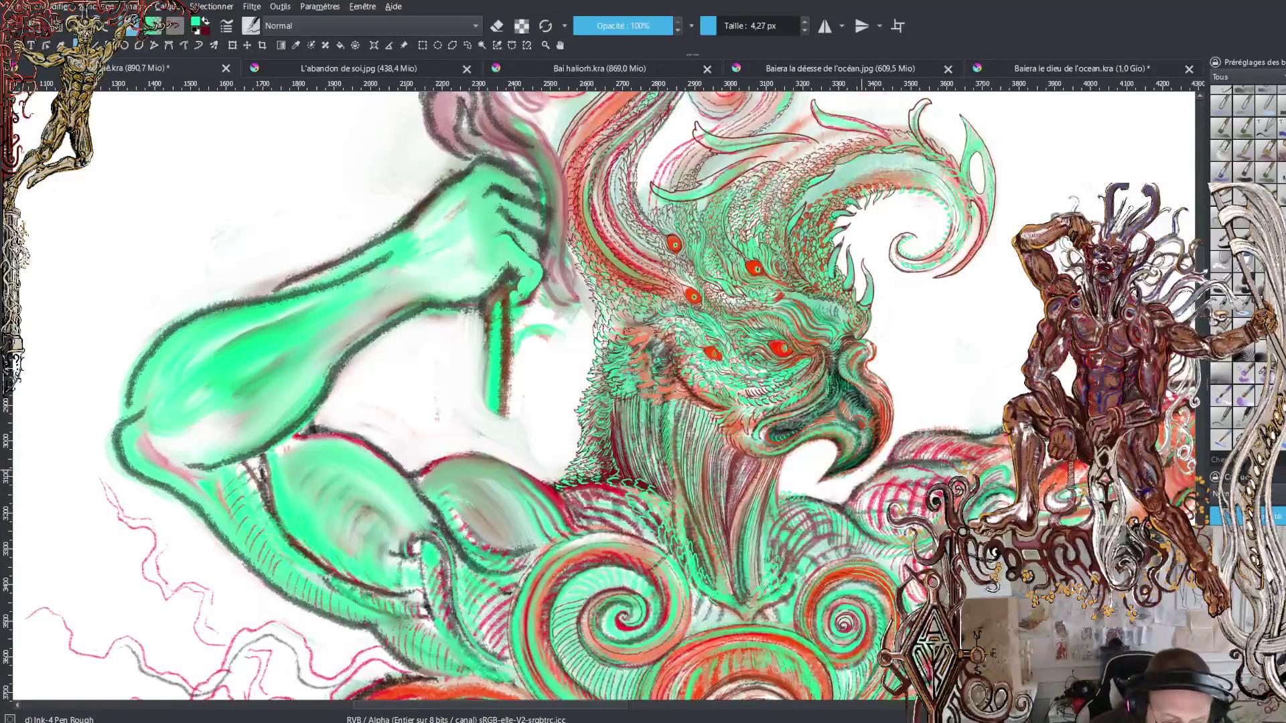
{"action": "key", "text": "minus"}
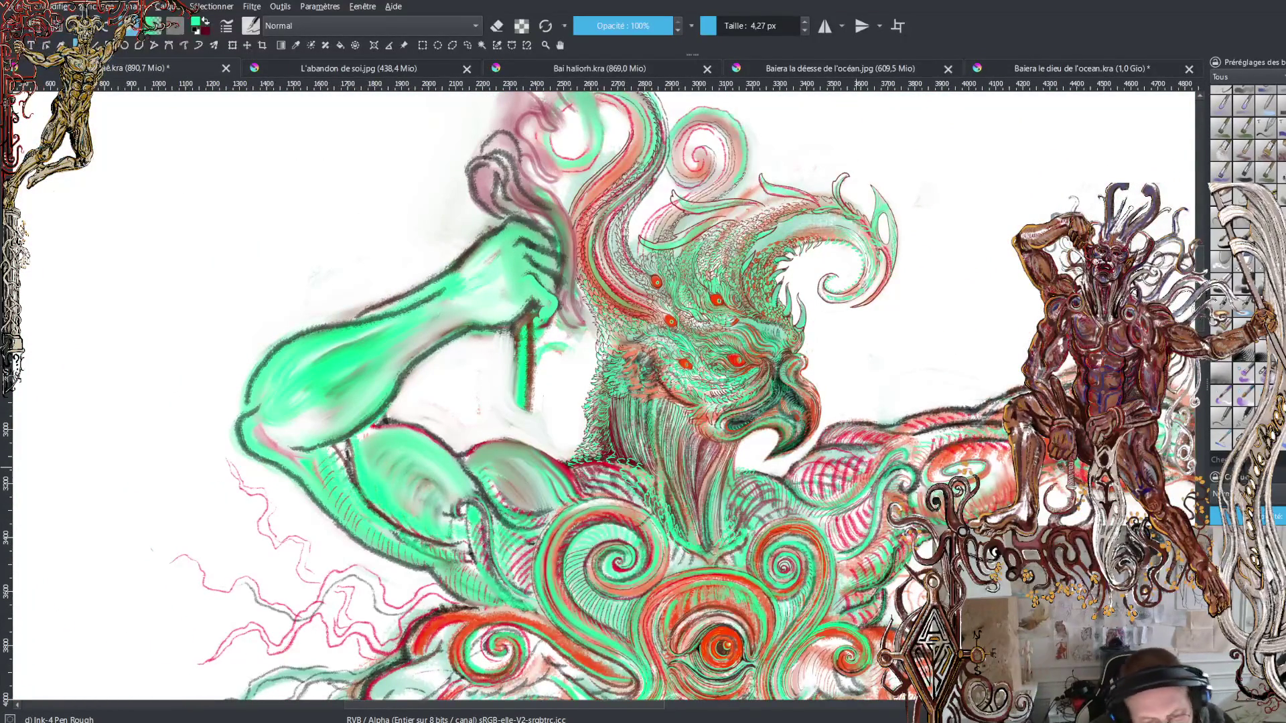
{"action": "key", "text": "plus"}
{"action": "key", "text": "plus"}
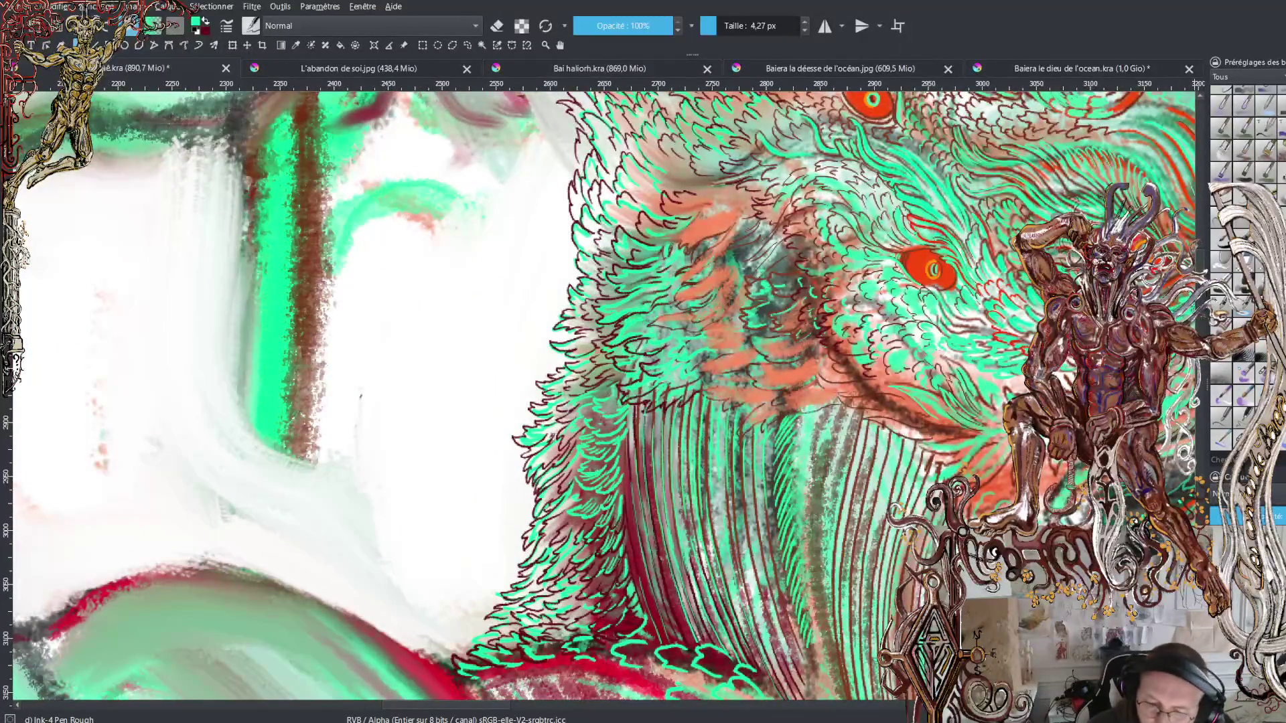
{"action": "key", "text": "minus"}
{"action": "key", "text": "minus"}
{"action": "scroll", "coordinate": [602, 395], "scroll_direction": "up", "scroll_amount": 5}
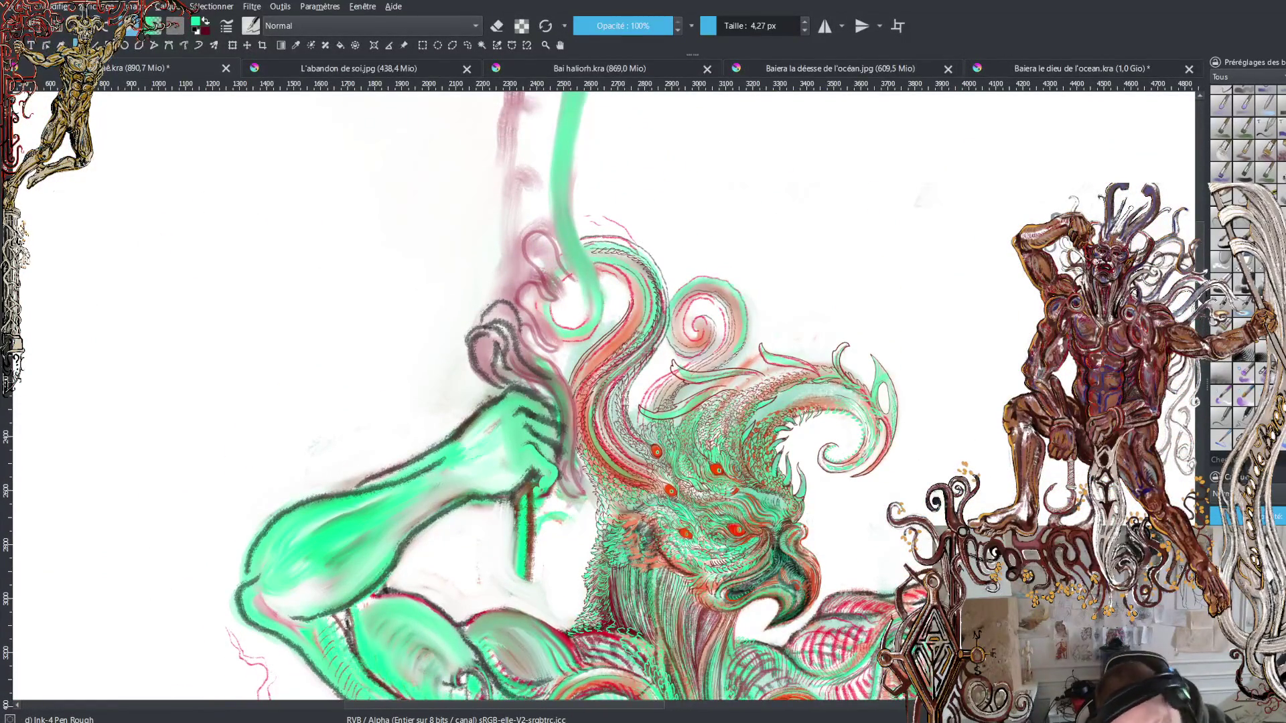
{"action": "scroll", "coordinate": [603, 602], "scroll_direction": "up", "scroll_amount": 1}
{"action": "scroll", "coordinate": [603, 603], "scroll_direction": "up", "scroll_amount": 1}
{"action": "scroll", "coordinate": [603, 603], "scroll_direction": "up", "scroll_amount": 1}
{"action": "scroll", "coordinate": [602, 395], "scroll_direction": "up", "scroll_amount": 1}
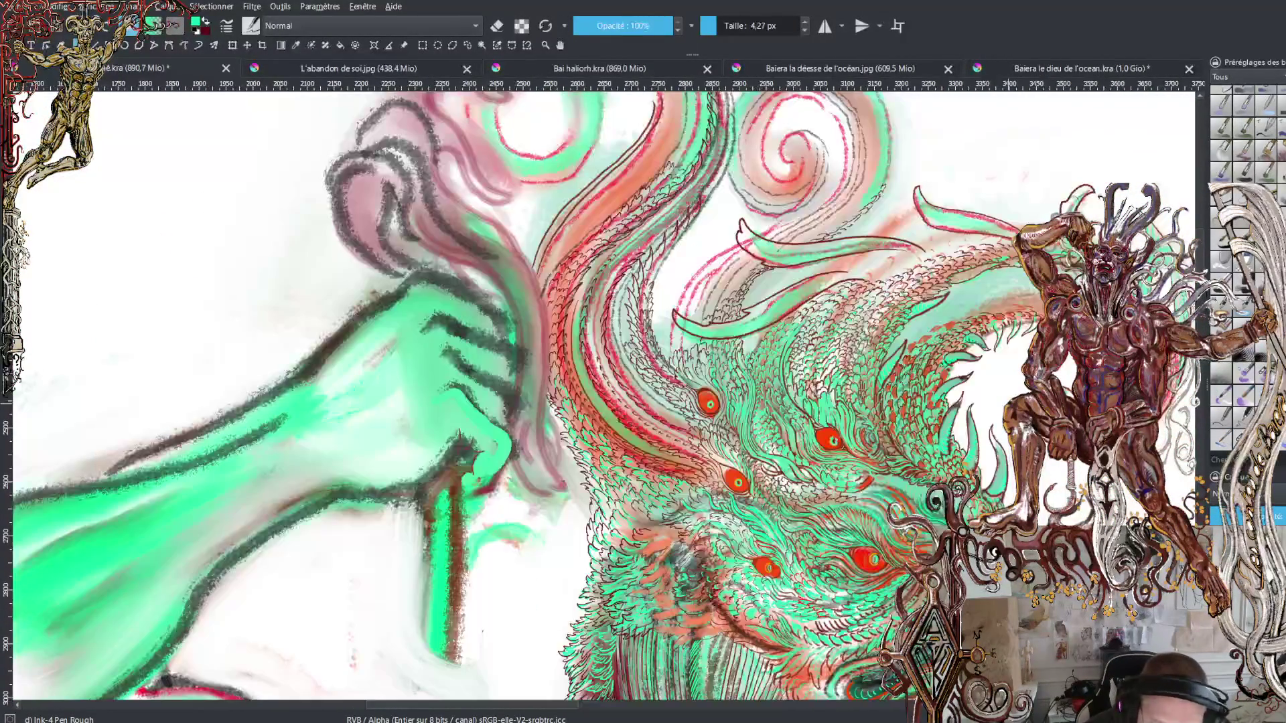
{"action": "scroll", "coordinate": [602, 395], "scroll_direction": "up", "scroll_amount": 1}
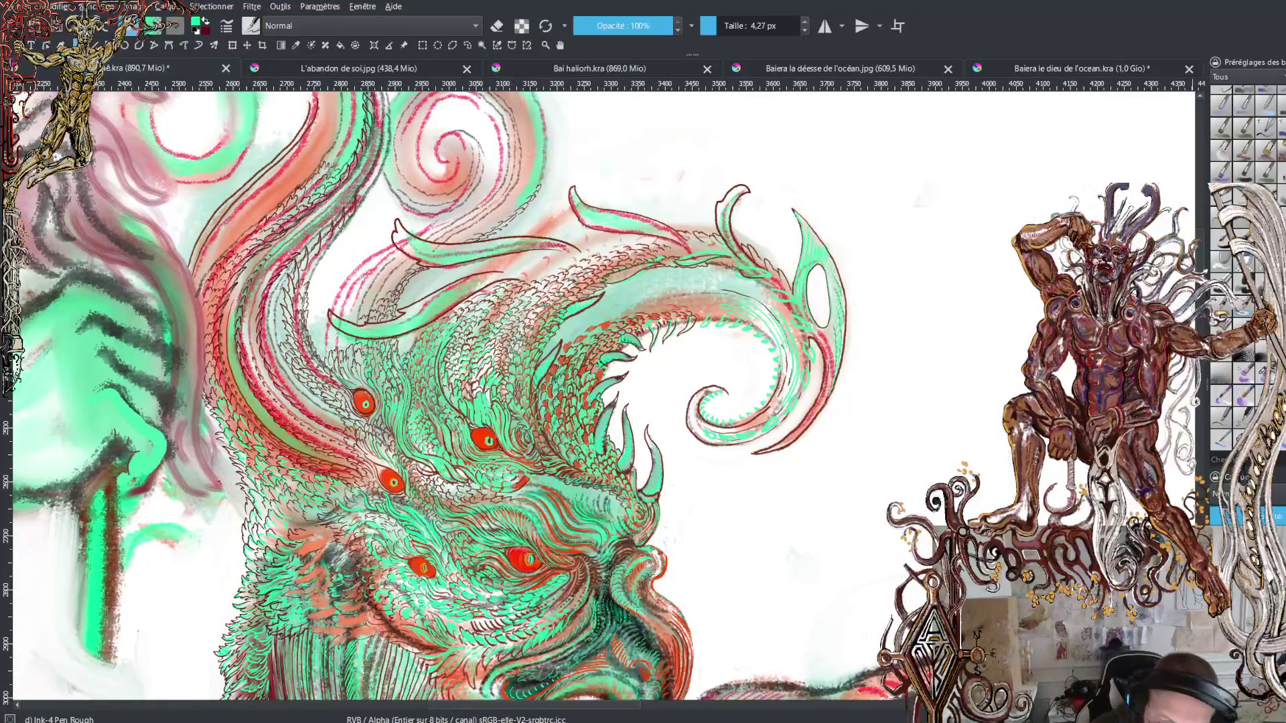
{"action": "scroll", "coordinate": [806, 539], "scroll_direction": "up", "scroll_amount": 2}
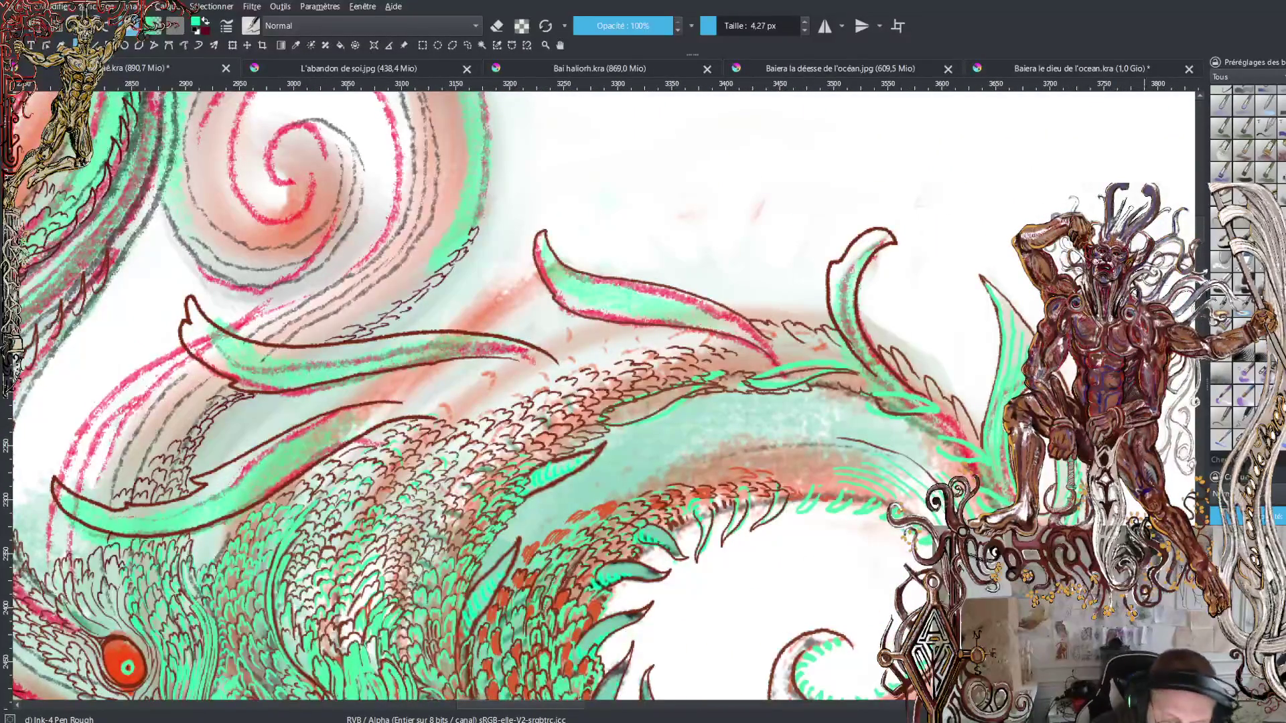
{"action": "scroll", "coordinate": [603, 396], "scroll_direction": "down", "scroll_amount": 2}
{"action": "scroll", "coordinate": [603, 396], "scroll_direction": "down", "scroll_amount": 1}
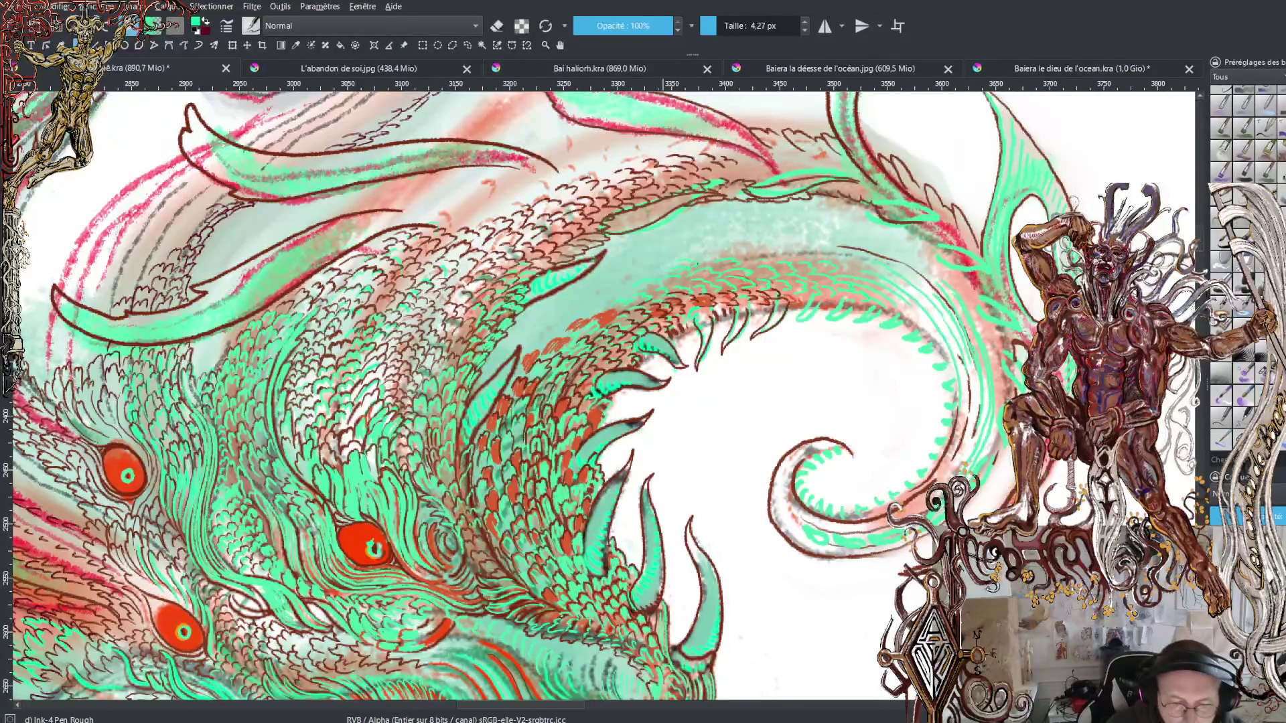
Step: Draw three thin dark contour lines along the crest's green curve
{"action": "left_click_drag", "start_coordinate": [763, 249], "coordinate": [849, 249]}
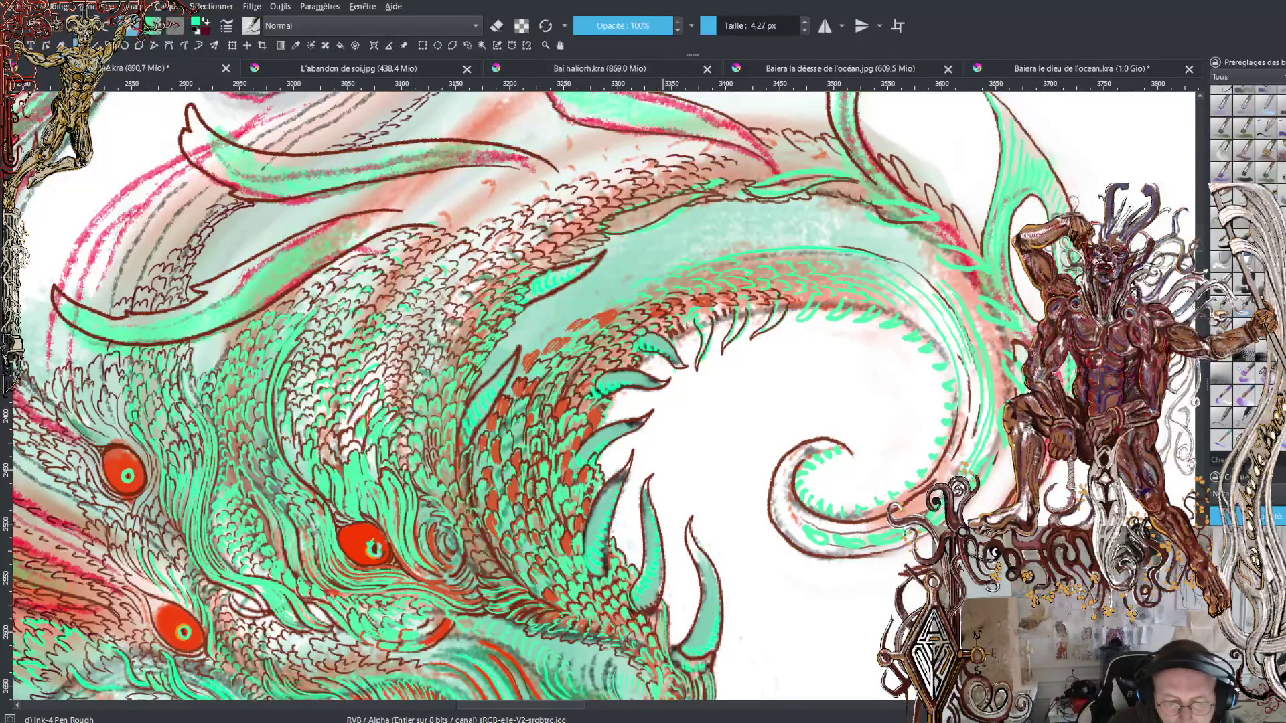
{"action": "left_click_drag", "start_coordinate": [750, 244], "coordinate": [862, 248]}
{"action": "left_click_drag", "start_coordinate": [663, 253], "coordinate": [924, 270]}
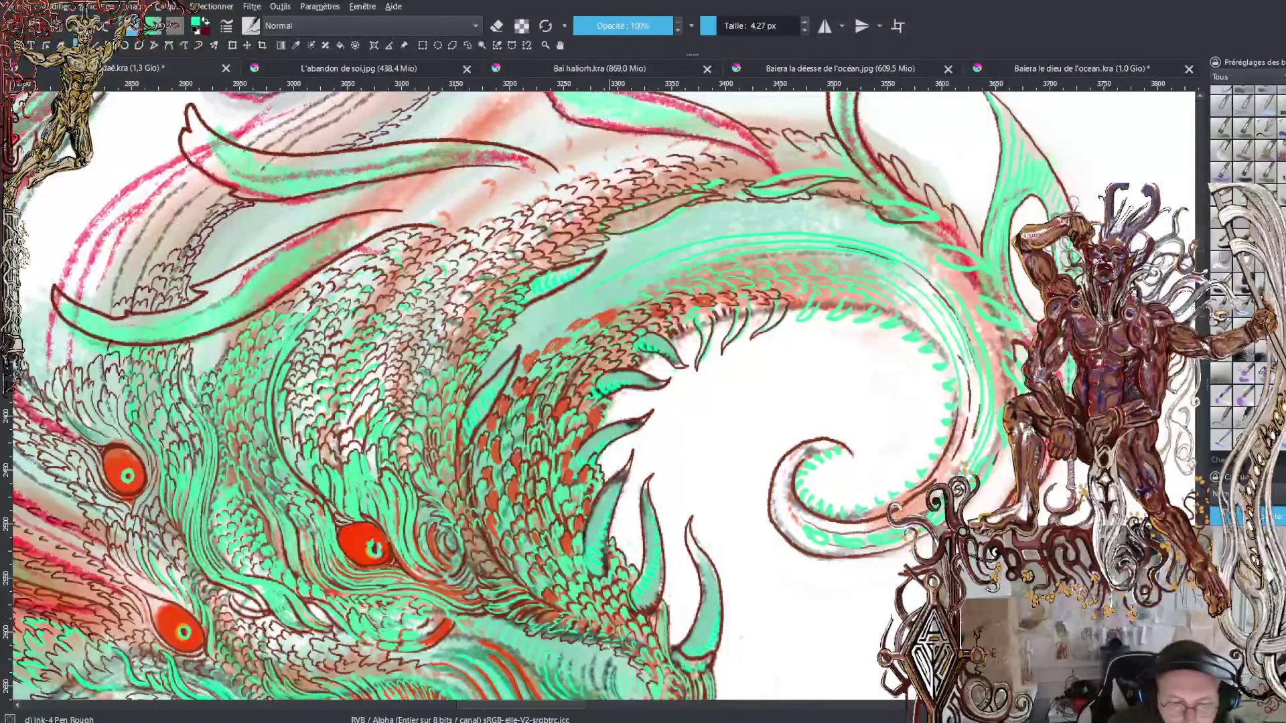
Step: Swap back to dark red and zoom out to view the whole head
{"action": "key", "text": "x"}
{"action": "scroll", "coordinate": [600, 395], "scroll_direction": "up", "scroll_amount": 1}
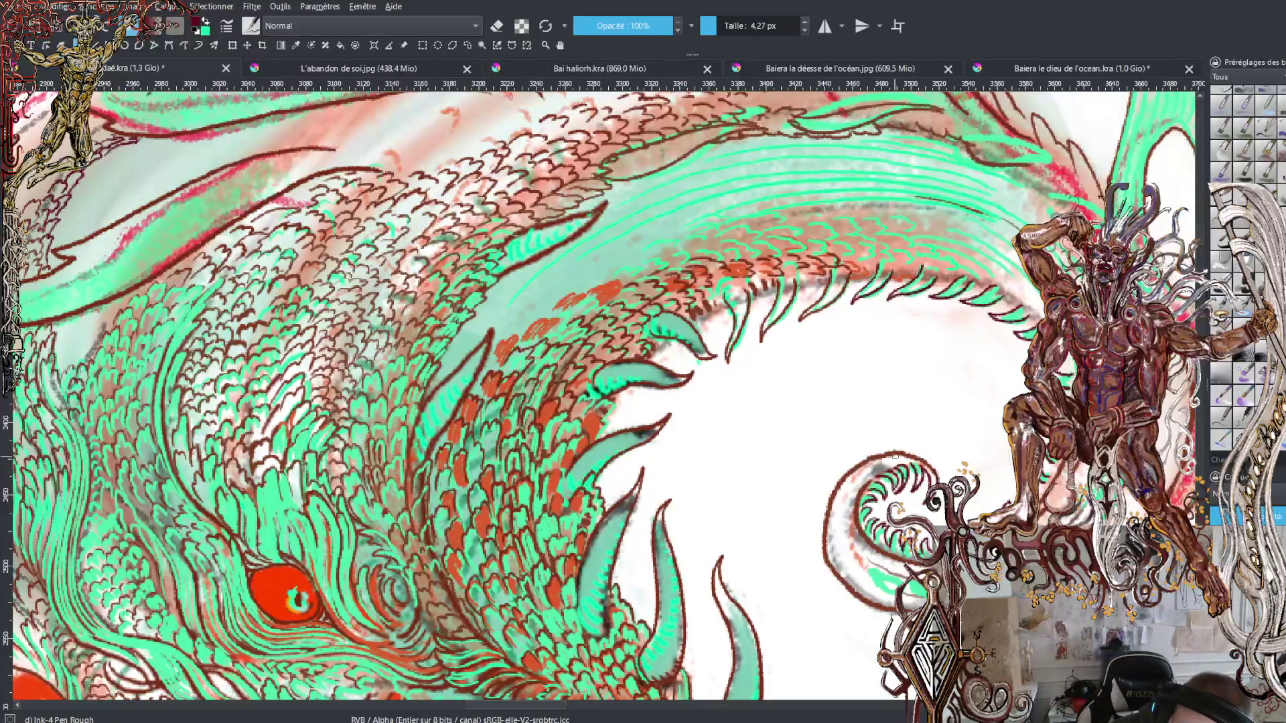
{"action": "key", "text": "minus"}
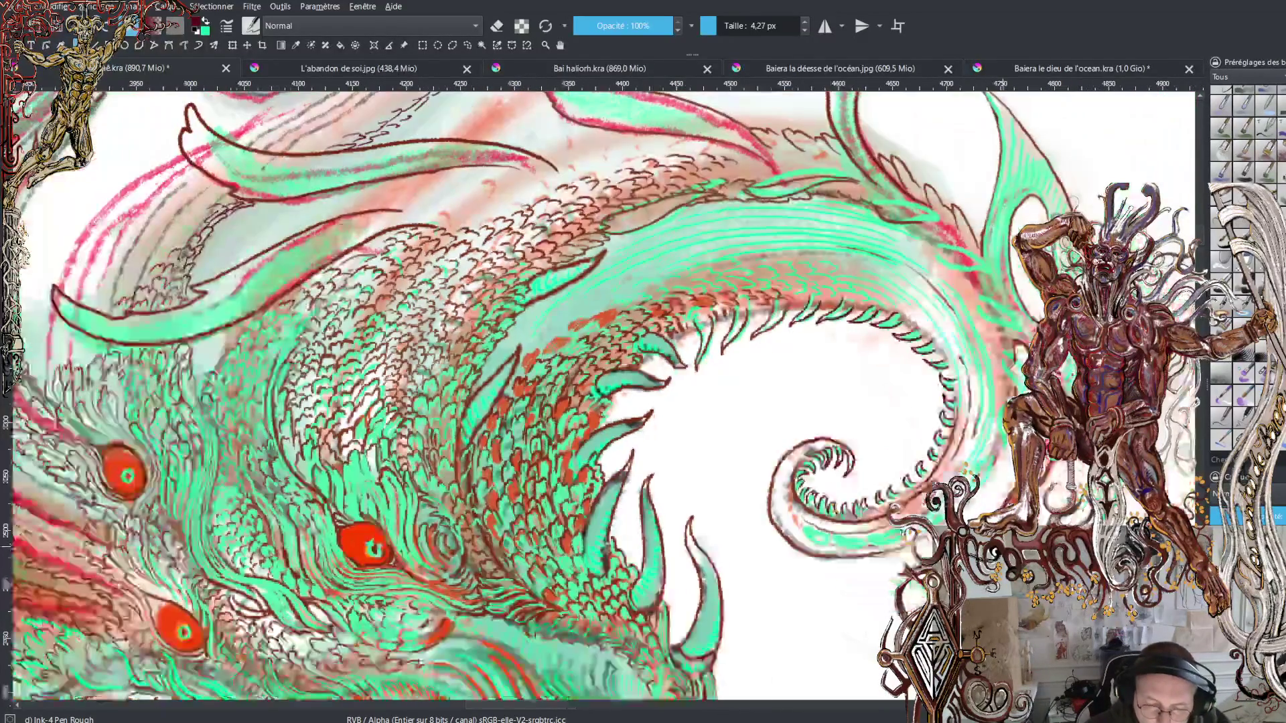
{"action": "key", "text": "minus"}
{"action": "key", "text": "minus"}
{"action": "key", "text": "minus"}
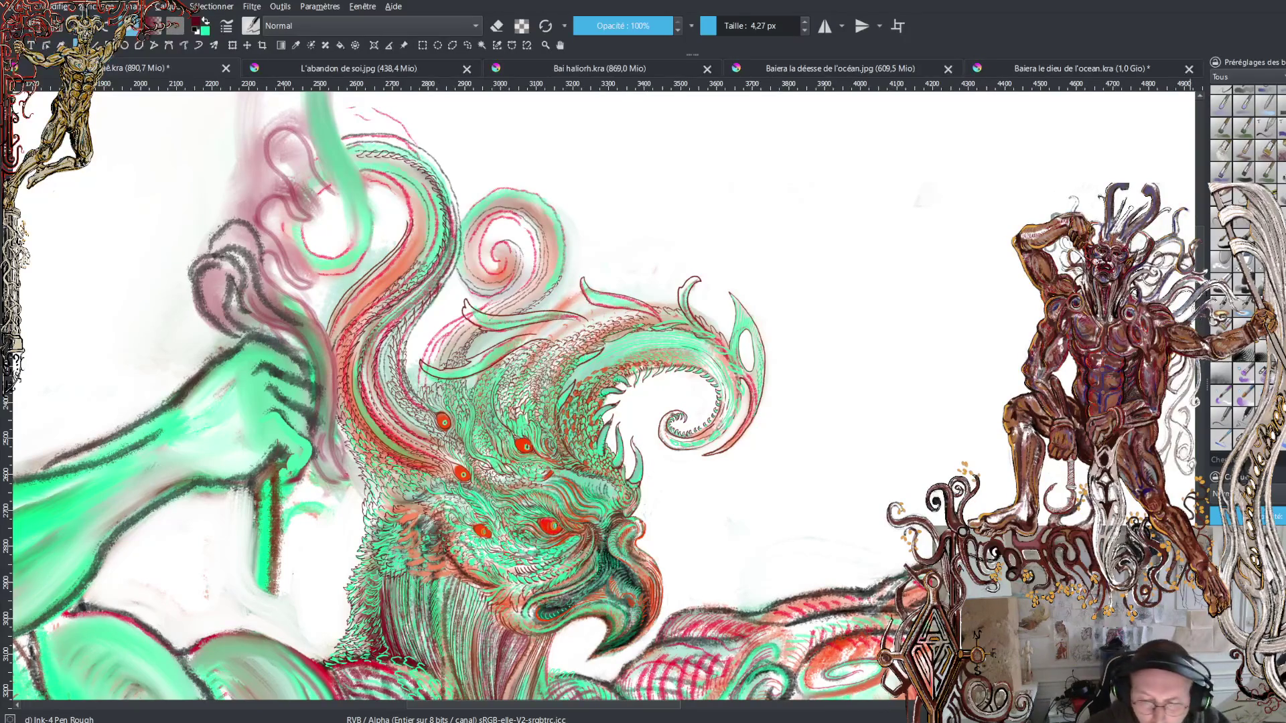
Step: Pan up to the head and zoom in on the crest's curling spiral beside the eyes
{"action": "scroll", "coordinate": [602, 395], "scroll_direction": "down", "scroll_amount": 3}
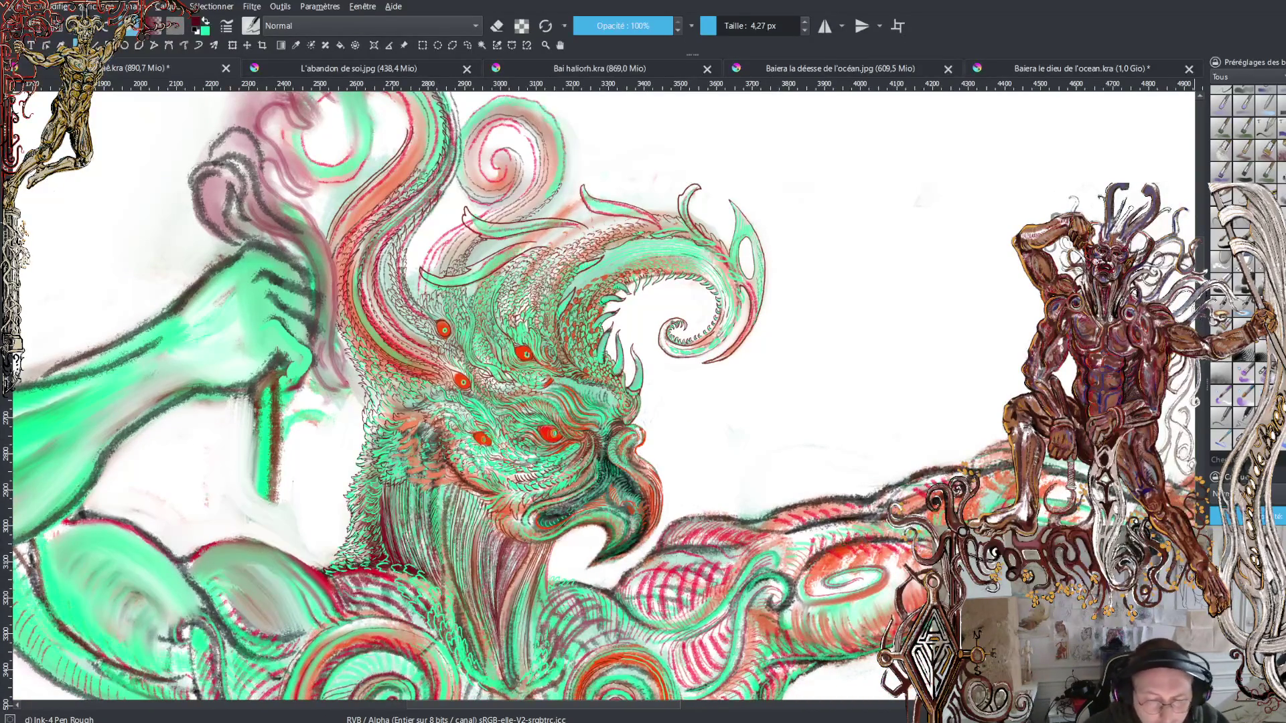
{"action": "scroll", "coordinate": [602, 395], "scroll_direction": "down", "scroll_amount": 2}
{"action": "scroll", "coordinate": [603, 396], "scroll_direction": "down", "scroll_amount": 2}
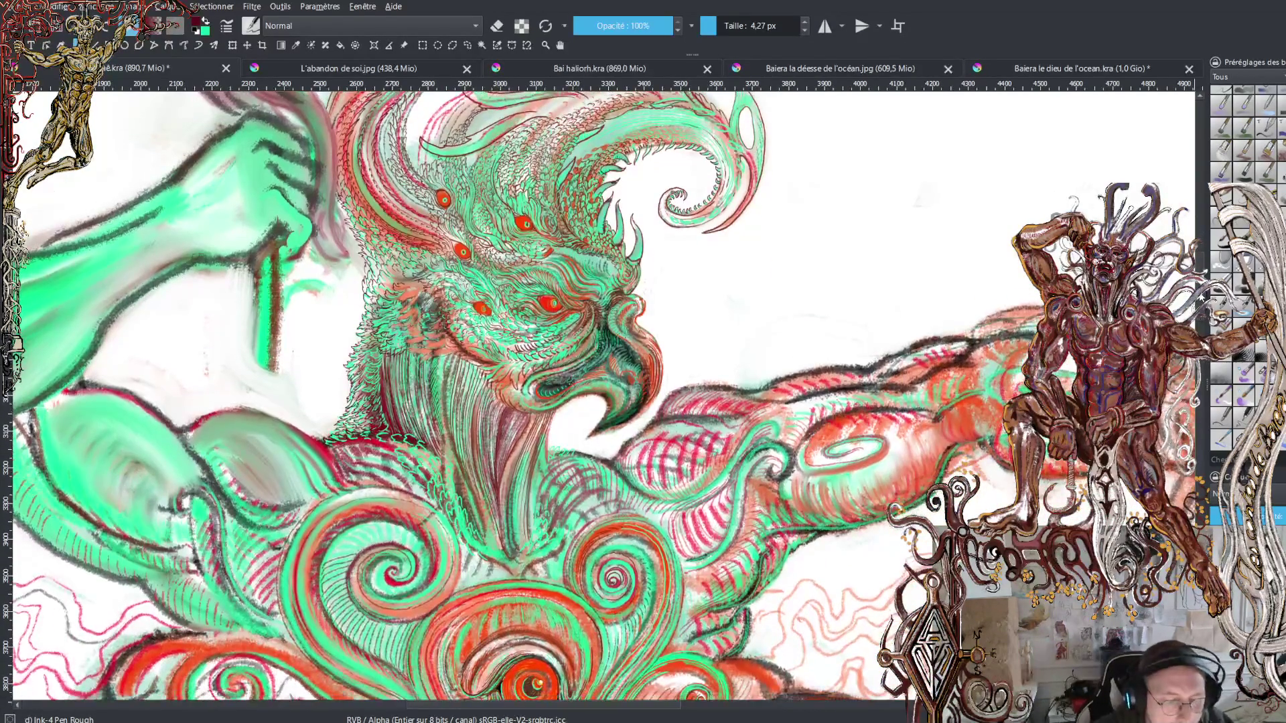
{"action": "scroll", "coordinate": [603, 395], "scroll_direction": "up", "scroll_amount": 3}
{"action": "scroll", "coordinate": [603, 395], "scroll_direction": "up", "scroll_amount": 3}
{"action": "scroll", "coordinate": [597, 402], "scroll_direction": "up", "scroll_amount": 2}
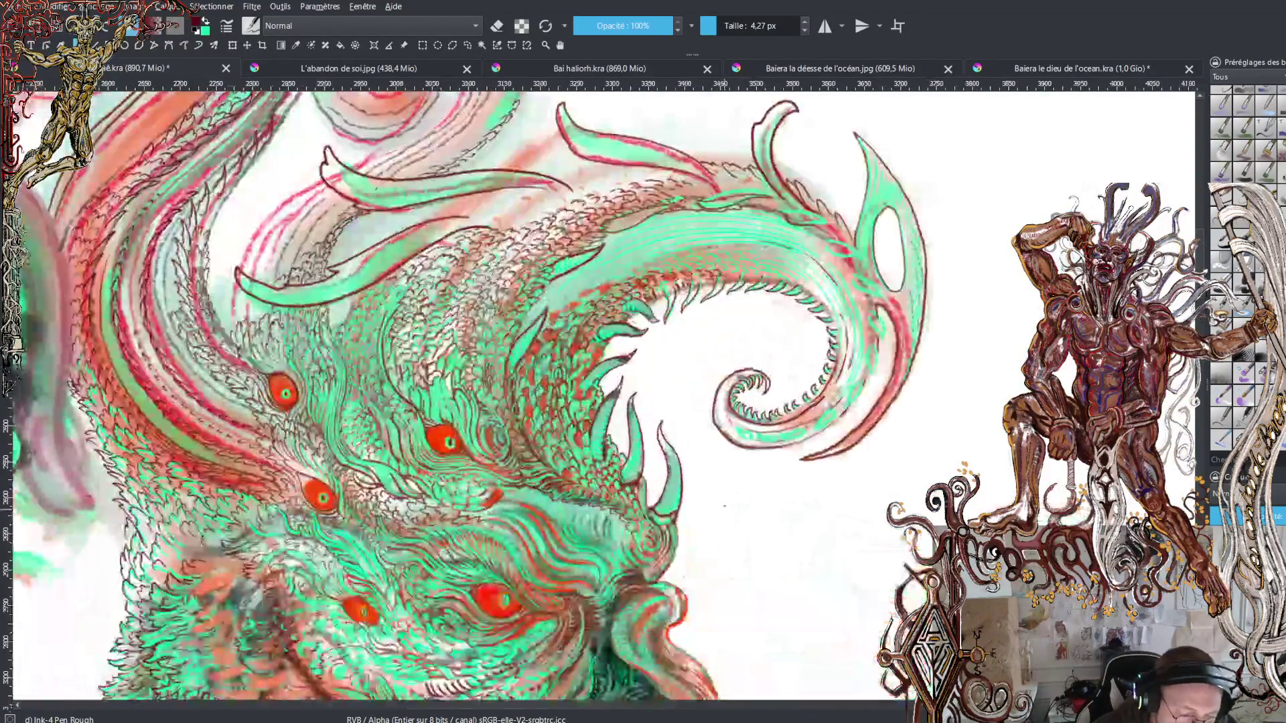
{"action": "scroll", "coordinate": [600, 392], "scroll_direction": "up", "scroll_amount": 2}
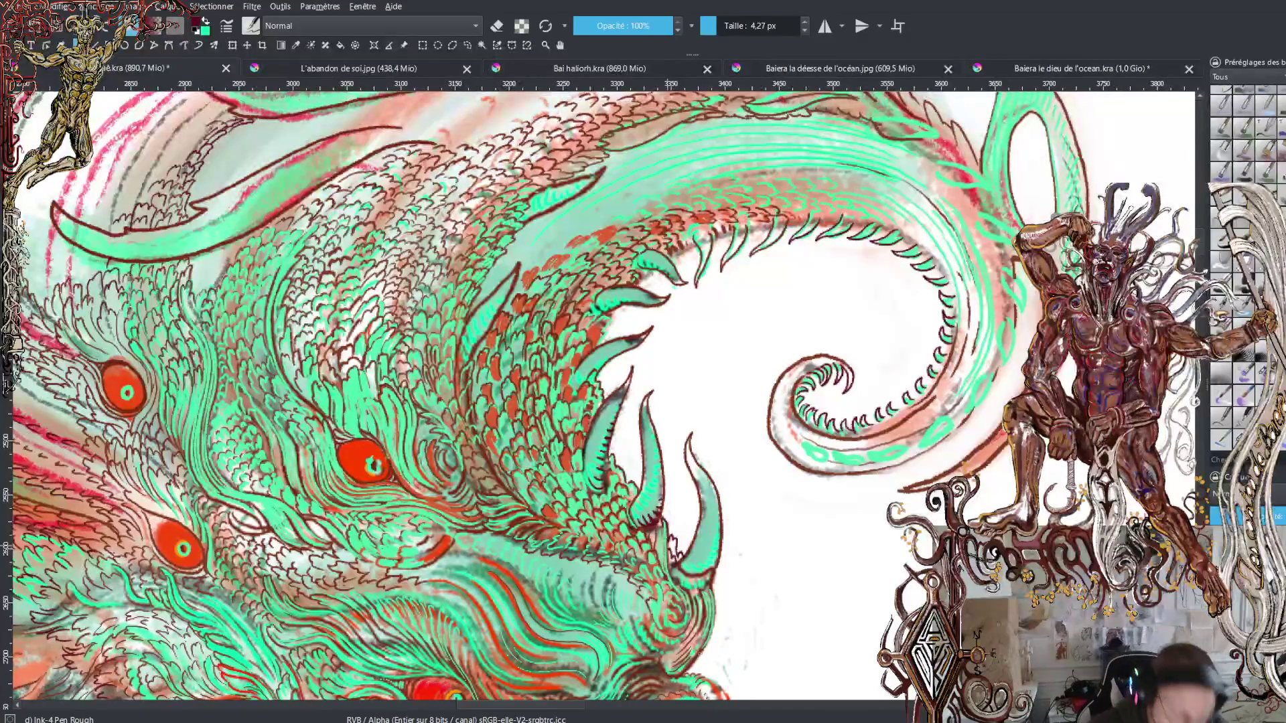
Step: Switch to green and paint two teal strokes on the curling crest and its spikes
{"action": "key", "text": "x"}
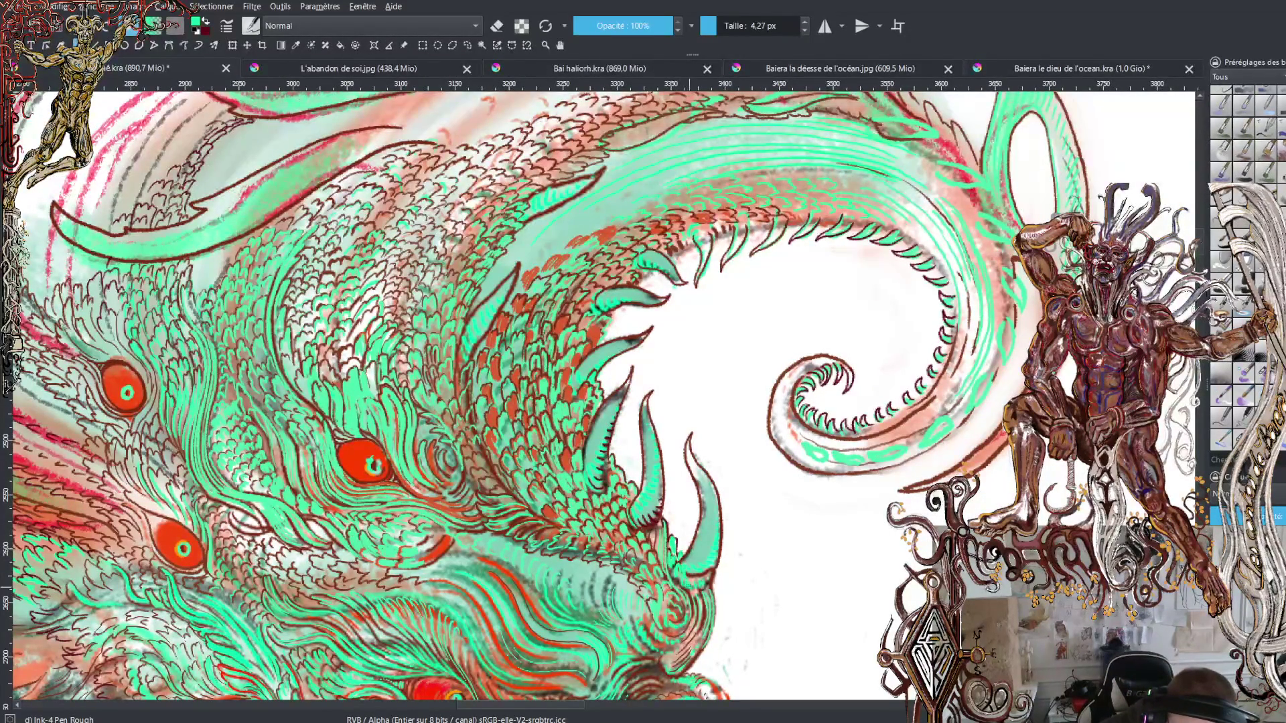
{"action": "key", "text": "x"}
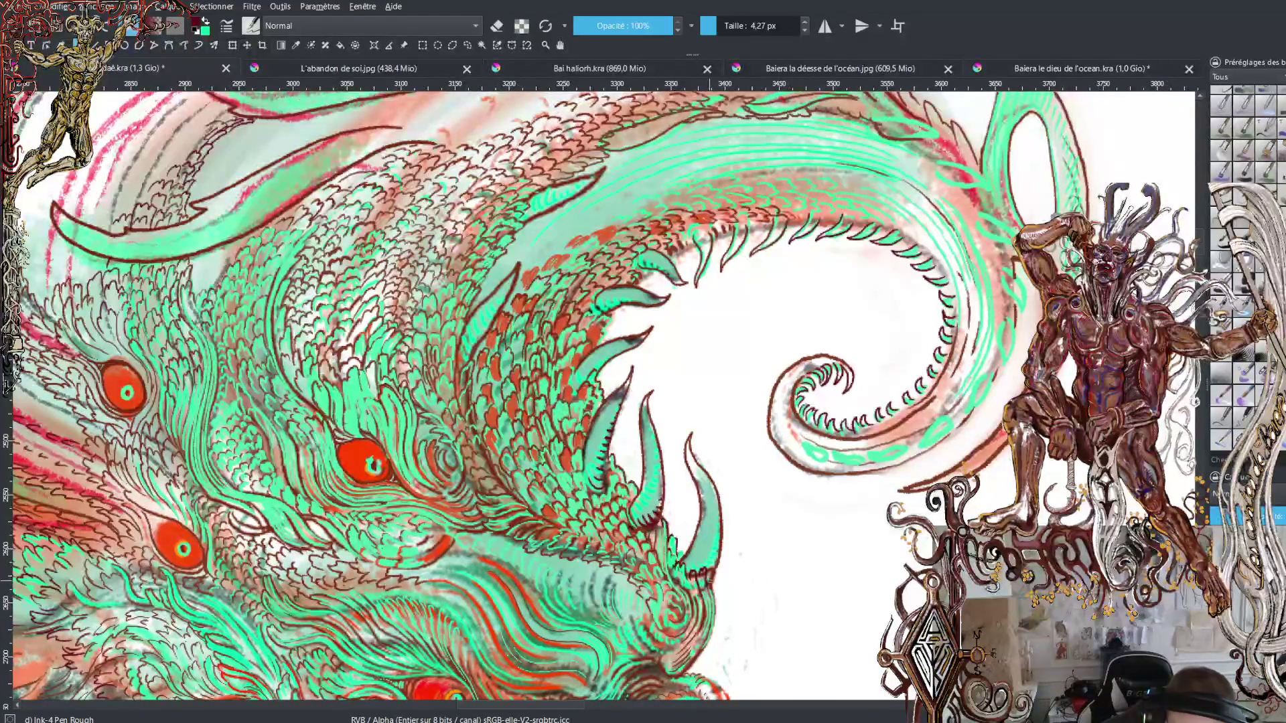
{"action": "key", "text": "x"}
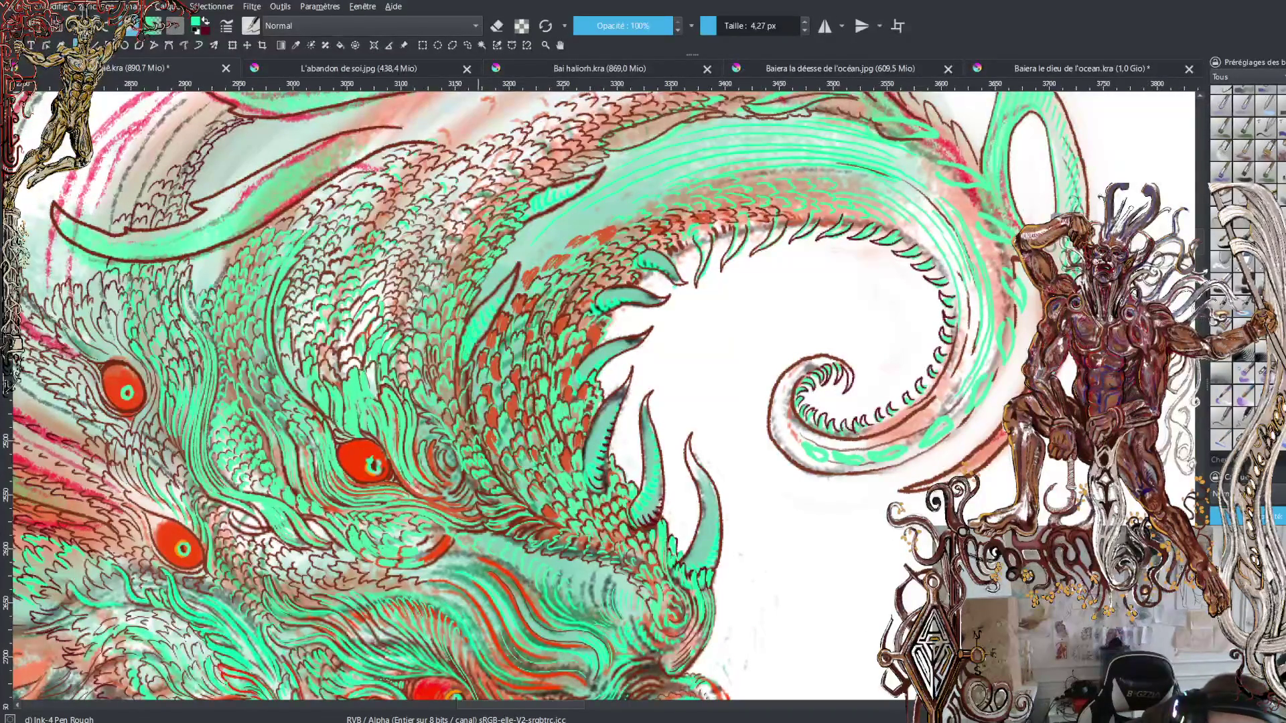
{"action": "mouse_move", "coordinate": [478, 353]}
{"action": "left_mouse_down"}
{"action": "mouse_move", "coordinate": [520, 260]}
{"action": "mouse_move", "coordinate": [459, 355]}
{"action": "left_mouse_up"}
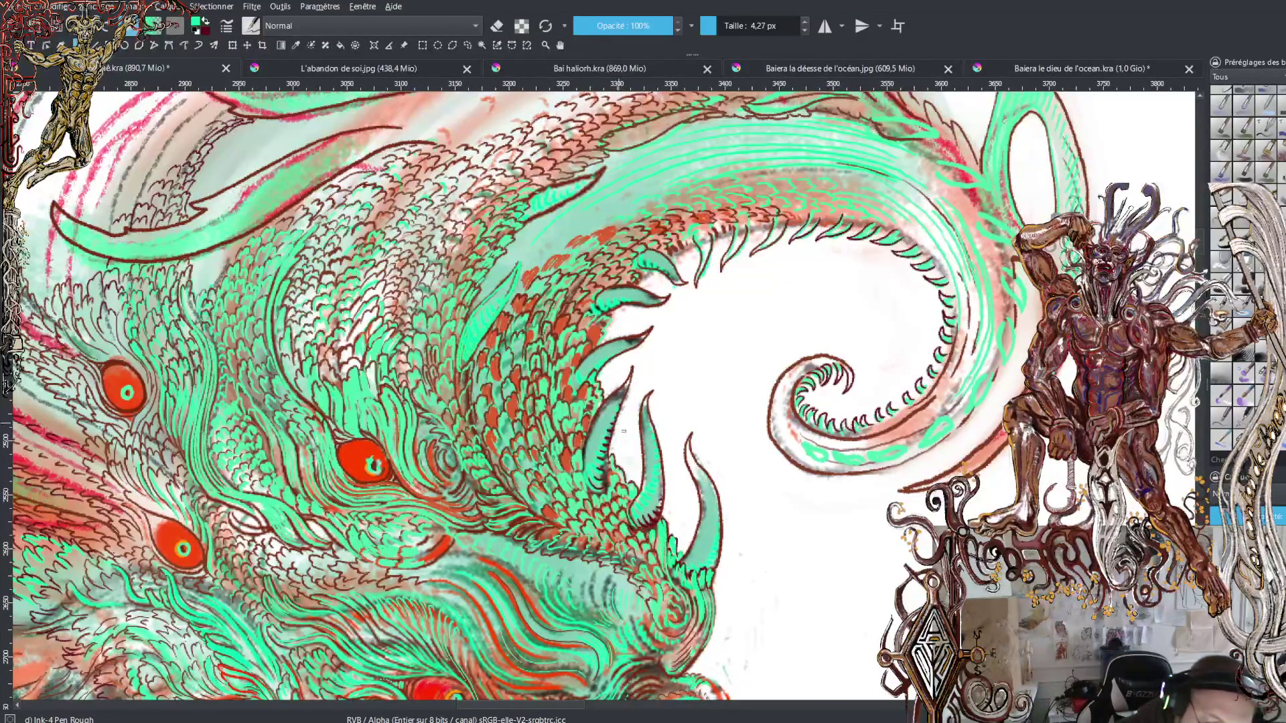
{"action": "mouse_move", "coordinate": [586, 483]}
{"action": "left_mouse_down"}
{"action": "mouse_move", "coordinate": [613, 395]}
{"action": "mouse_move", "coordinate": [605, 488]}
{"action": "left_mouse_up"}
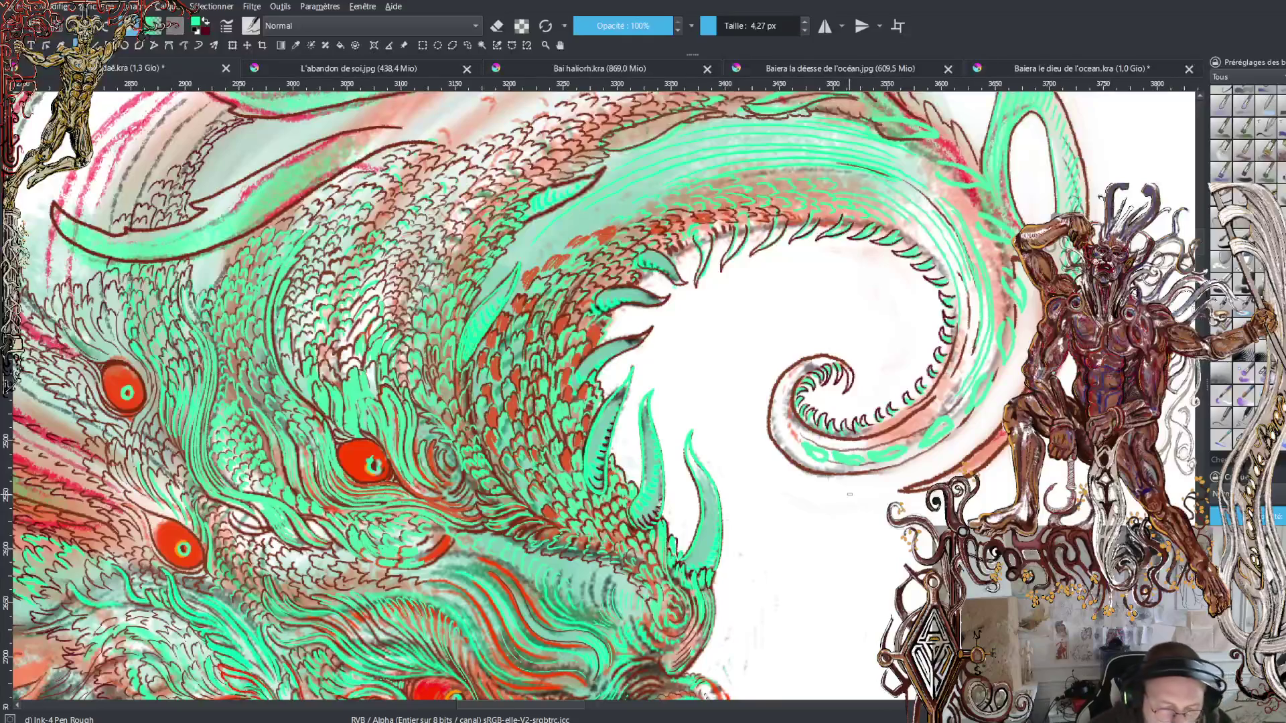
Step: Zoom out to review the full figure, zoom back in on the head and arms, and toggle eraser mode
{"action": "key", "text": "minus"}
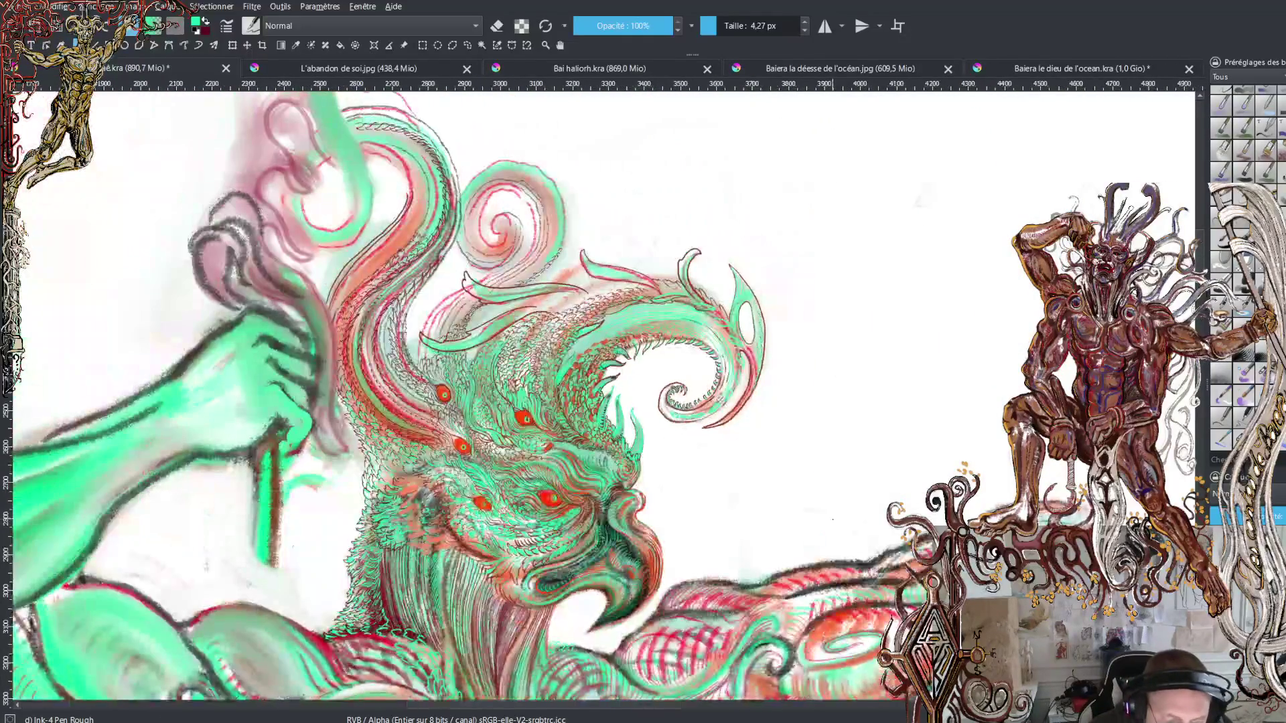
{"action": "key", "text": "minus"}
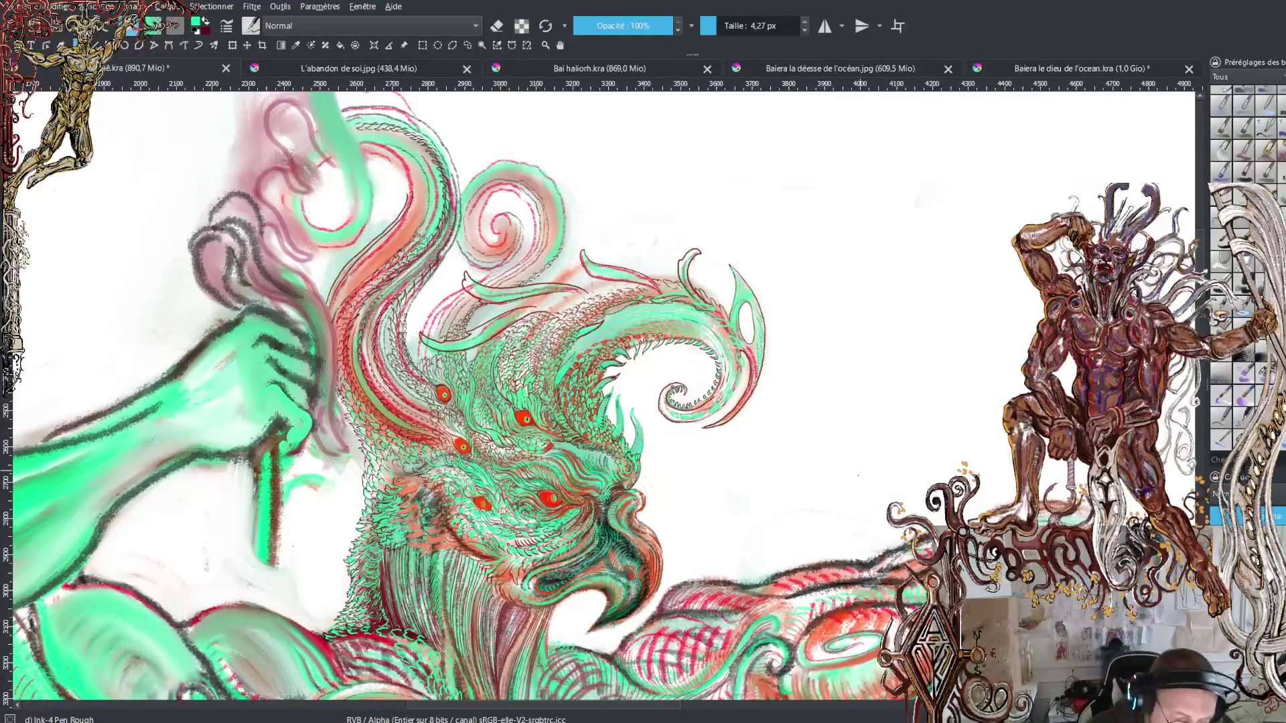
{"action": "key", "text": "minus"}
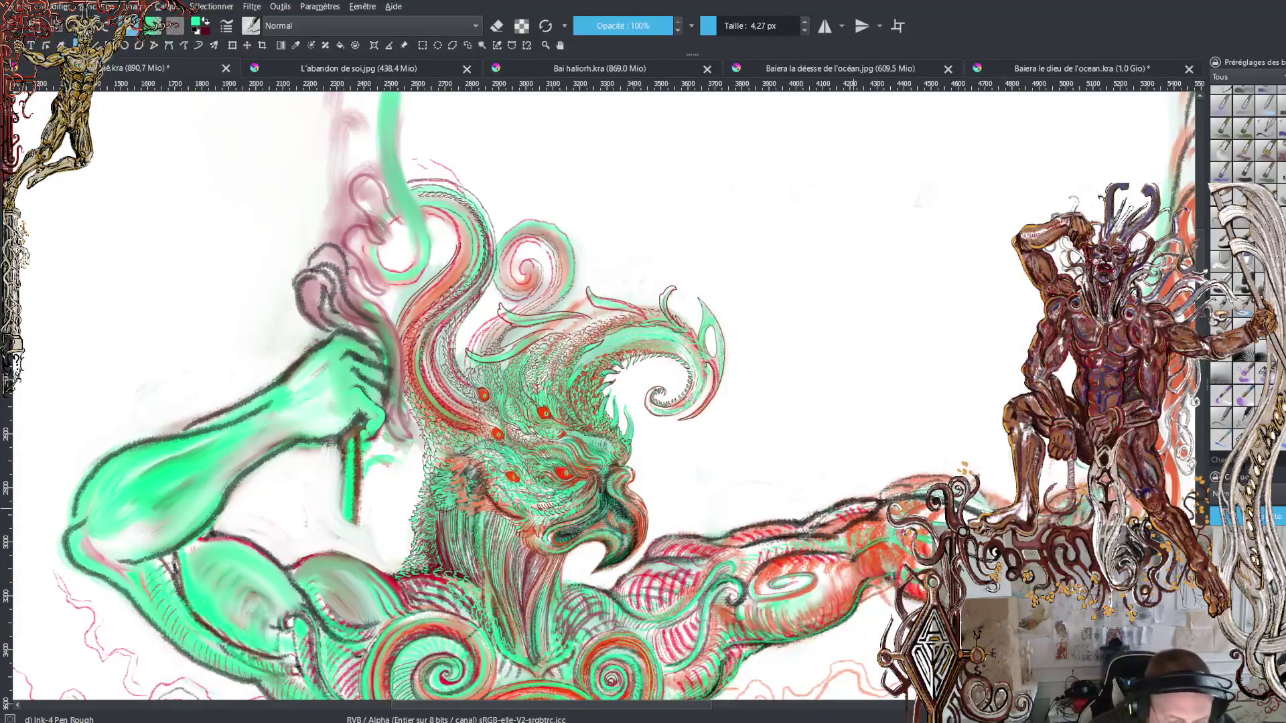
{"action": "key", "text": "minus"}
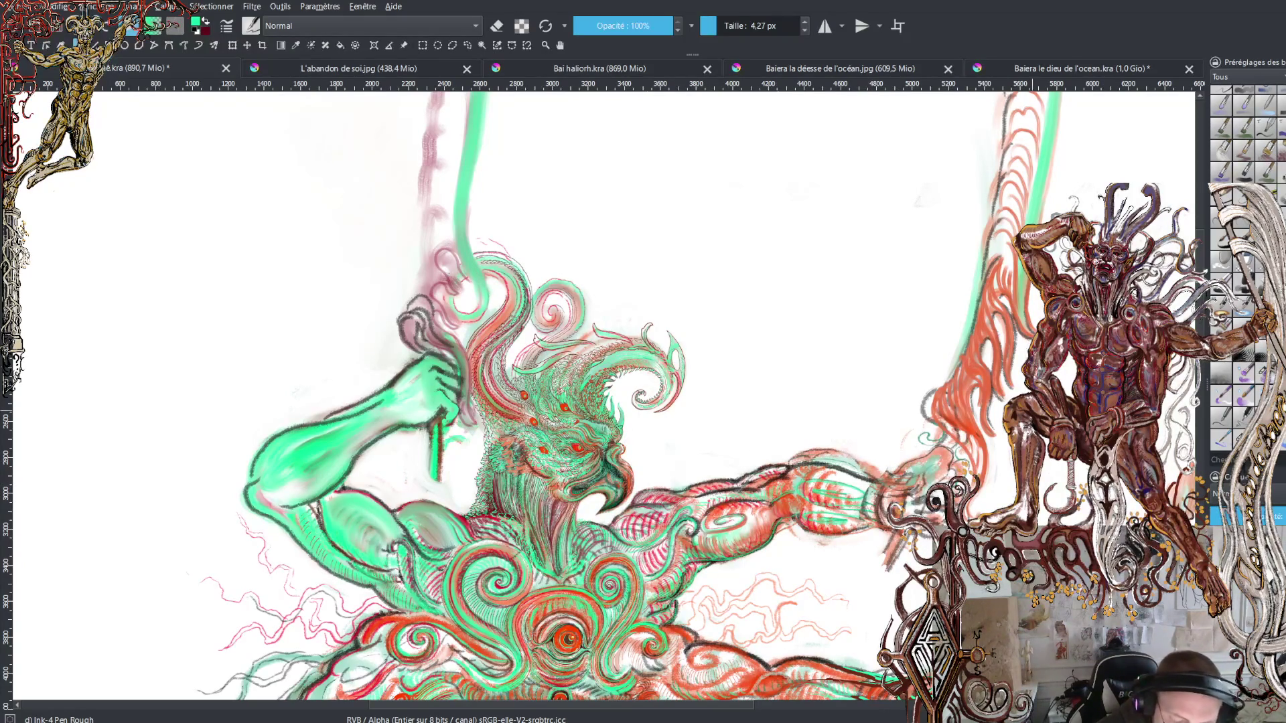
{"action": "scroll", "coordinate": [602, 396], "scroll_direction": "down", "scroll_amount": 3}
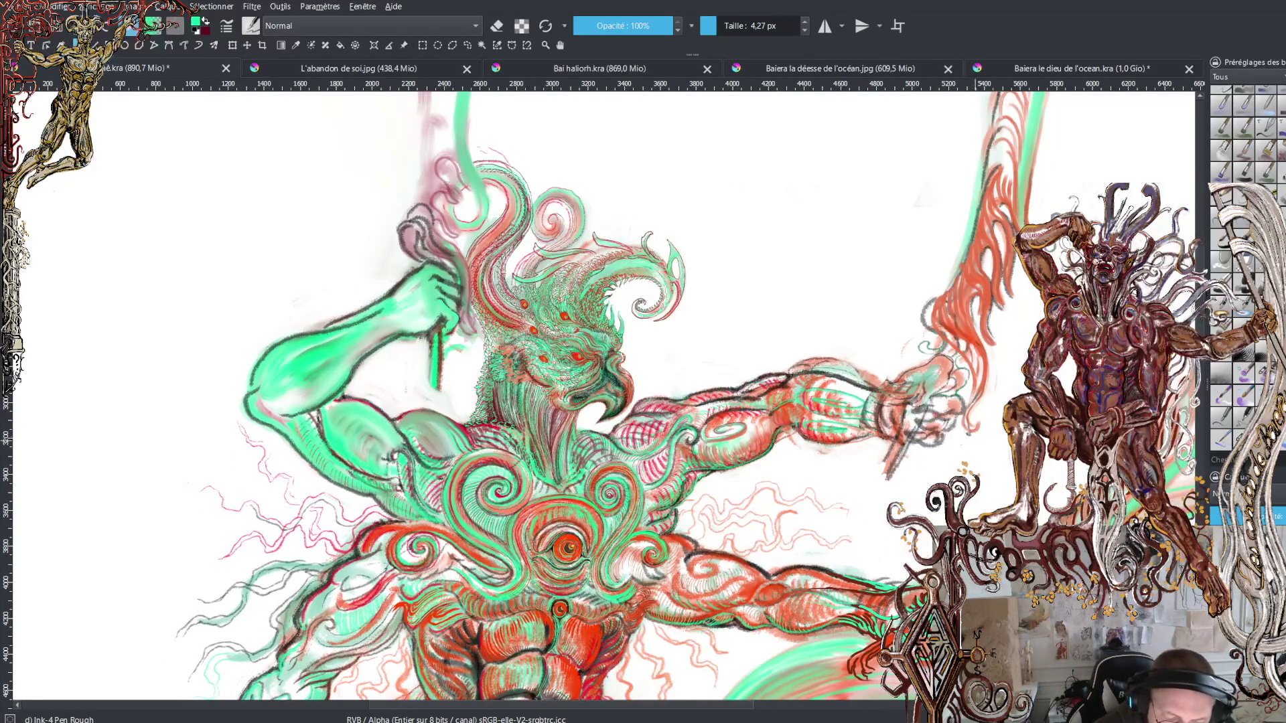
{"action": "key", "text": "plus"}
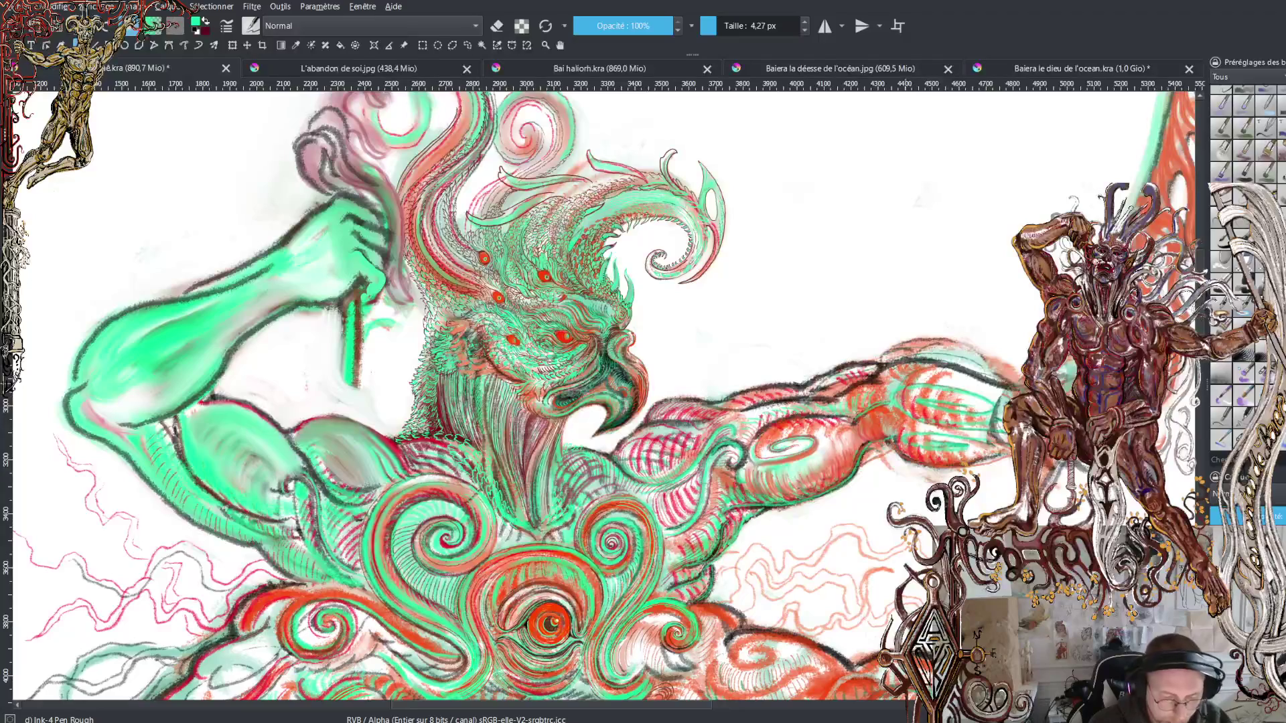
{"action": "key", "text": "e"}
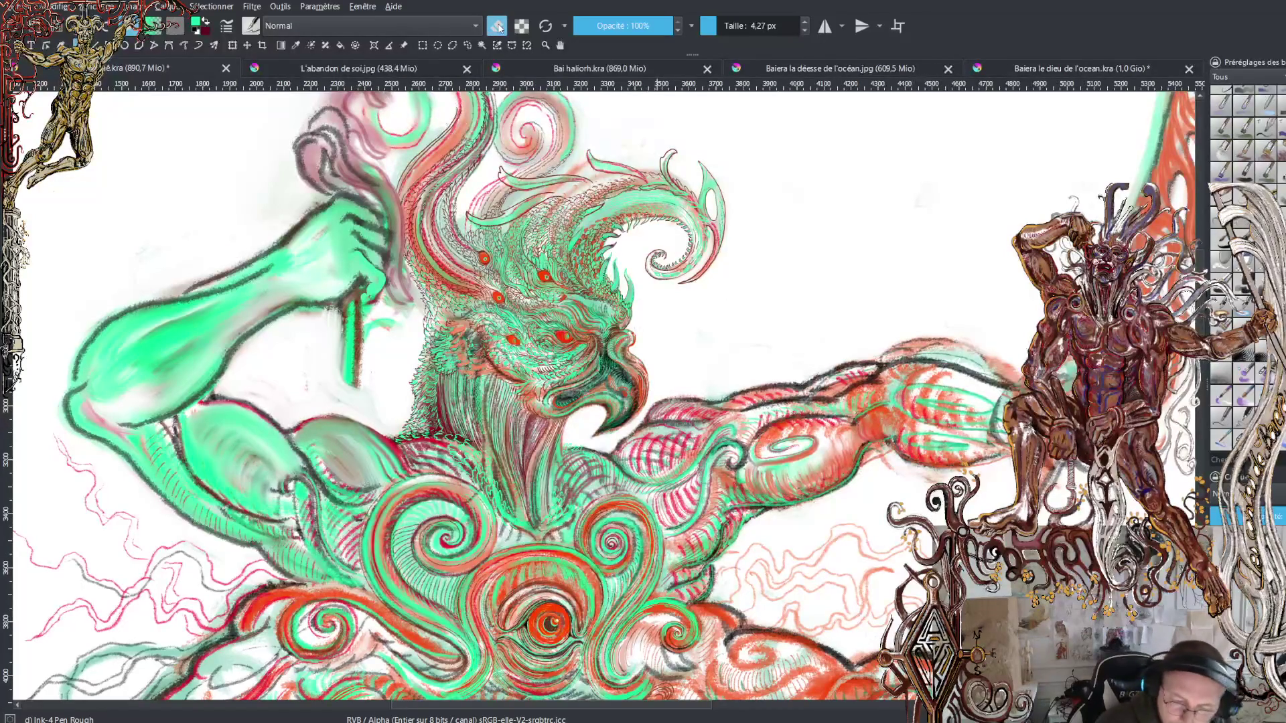
Step: Enlarge the eraser to about 63 px and erase the dark outline along the arm's top edge
{"action": "left_click", "coordinate": [742, 31]}
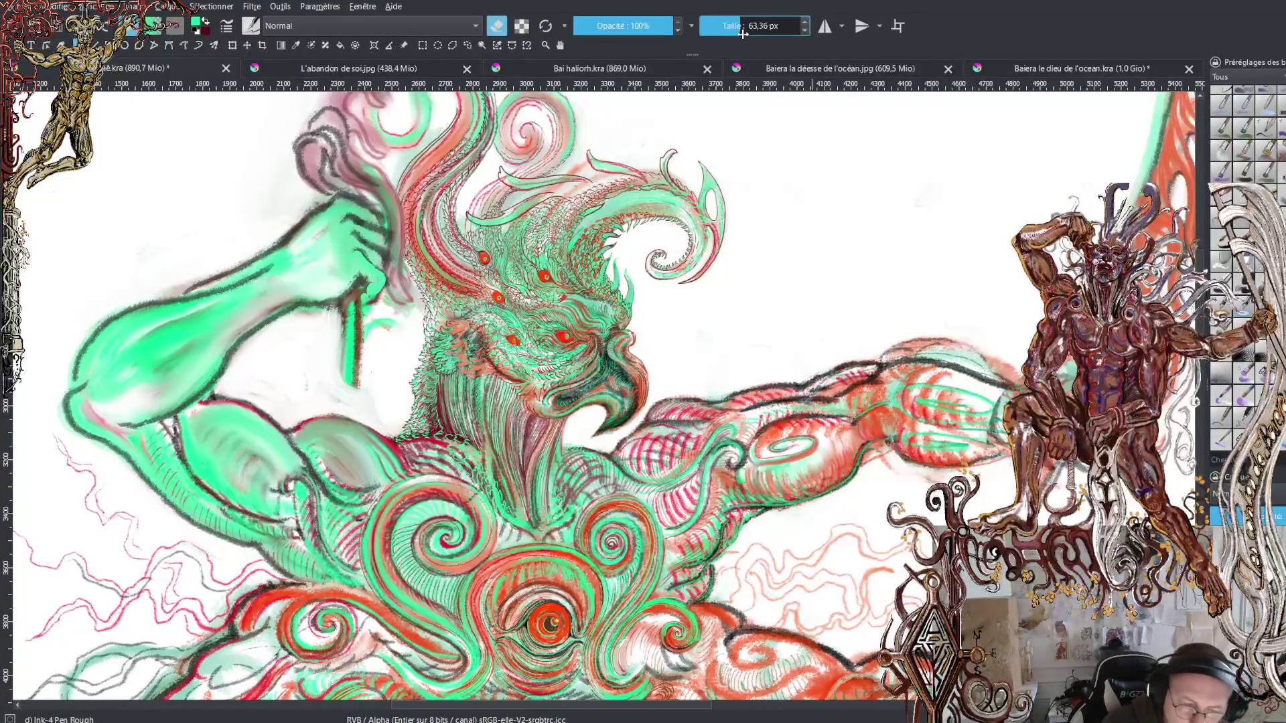
{"action": "mouse_move", "coordinate": [636, 423]}
{"action": "left_mouse_down"}
{"action": "mouse_move", "coordinate": [983, 363]}
{"action": "mouse_move", "coordinate": [927, 342]}
{"action": "mouse_move", "coordinate": [1019, 375]}
{"action": "left_mouse_up"}
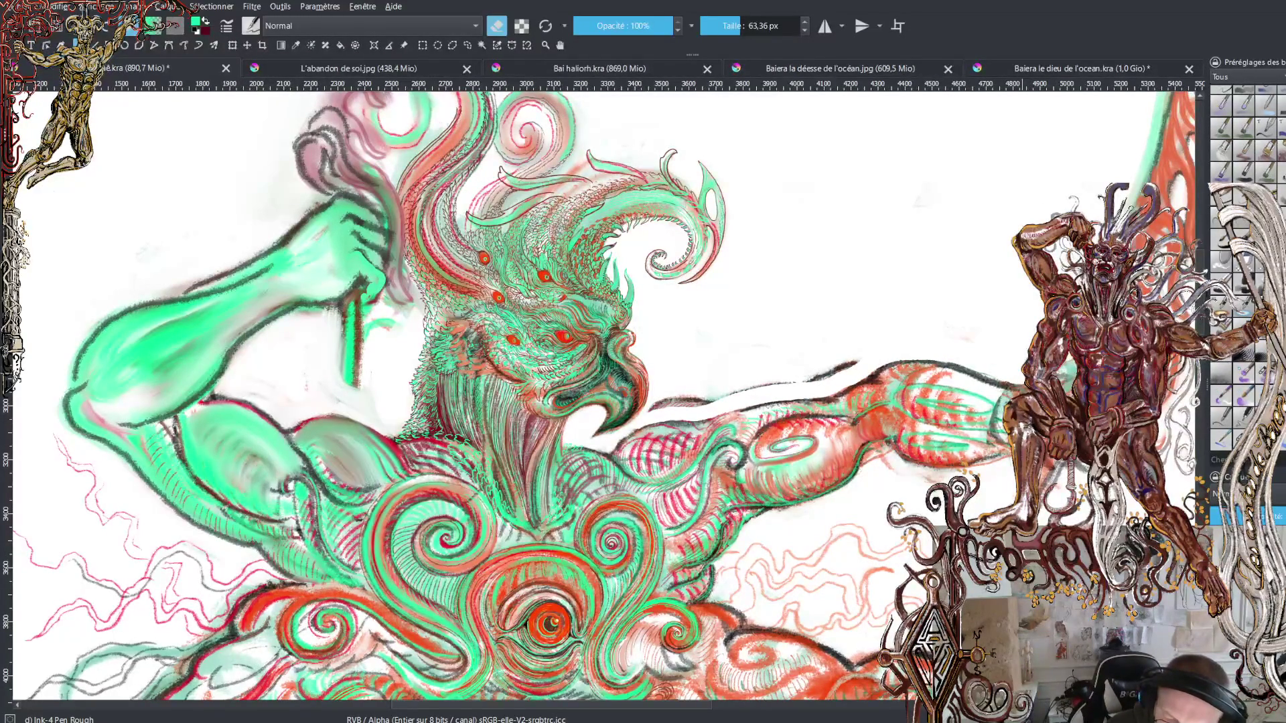
{"action": "left_click_drag", "start_coordinate": [863, 359], "coordinate": [655, 407]}
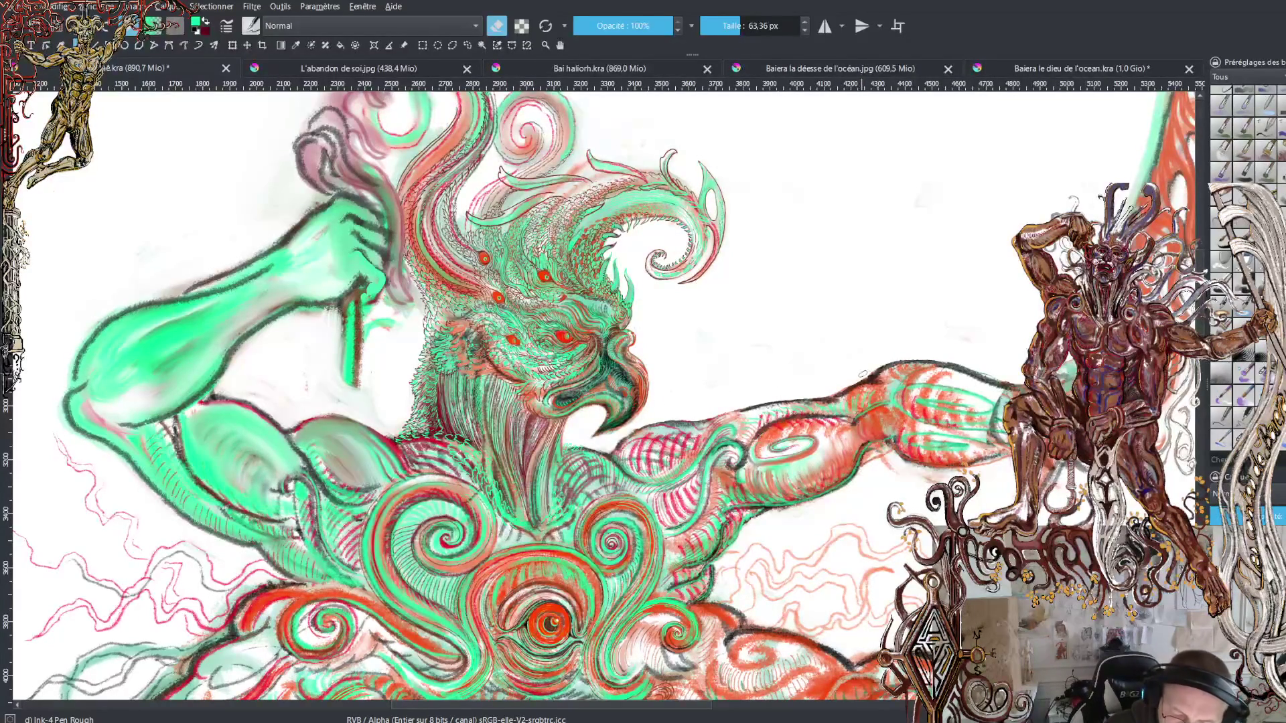
{"action": "mouse_move", "coordinate": [863, 374]}
{"action": "left_mouse_down"}
{"action": "mouse_move", "coordinate": [956, 361]}
{"action": "mouse_move", "coordinate": [1007, 377]}
{"action": "left_mouse_up"}
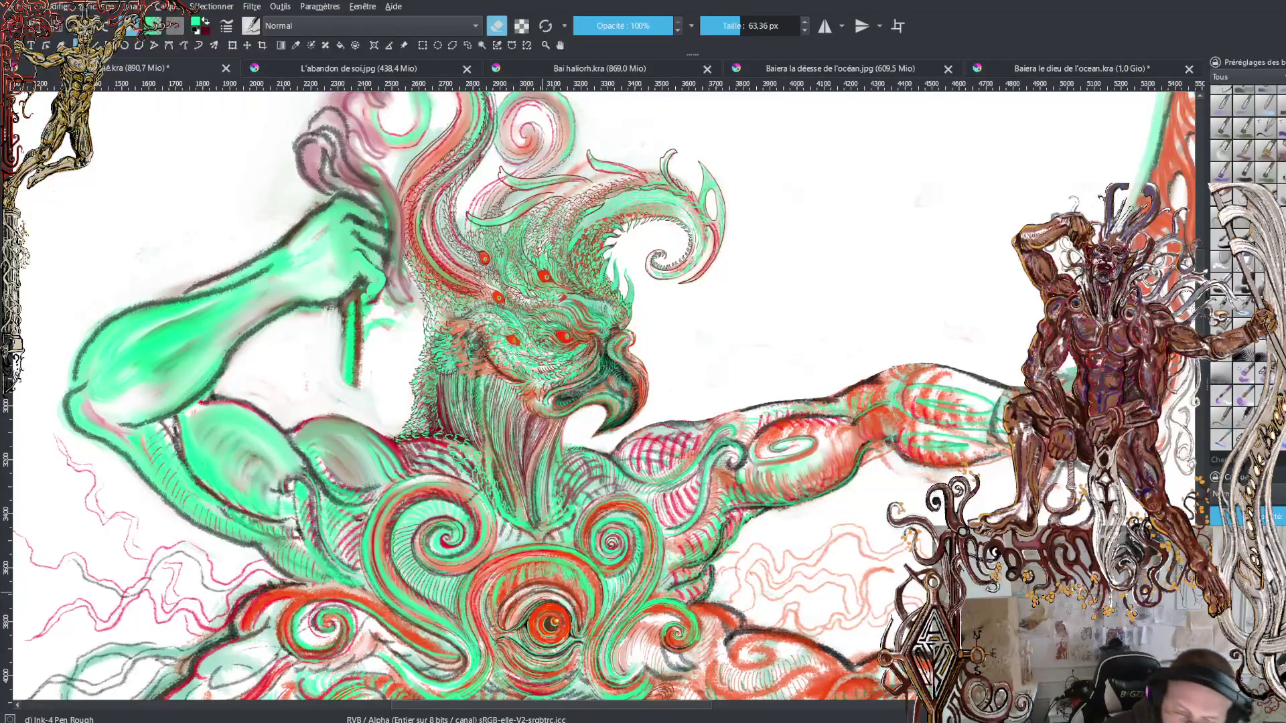
Step: With the WaterC Basic Lines-Wet-Pattern brush in dark red, paint two lines along the arm's top contour
{"action": "left_click", "coordinate": [1239, 439]}
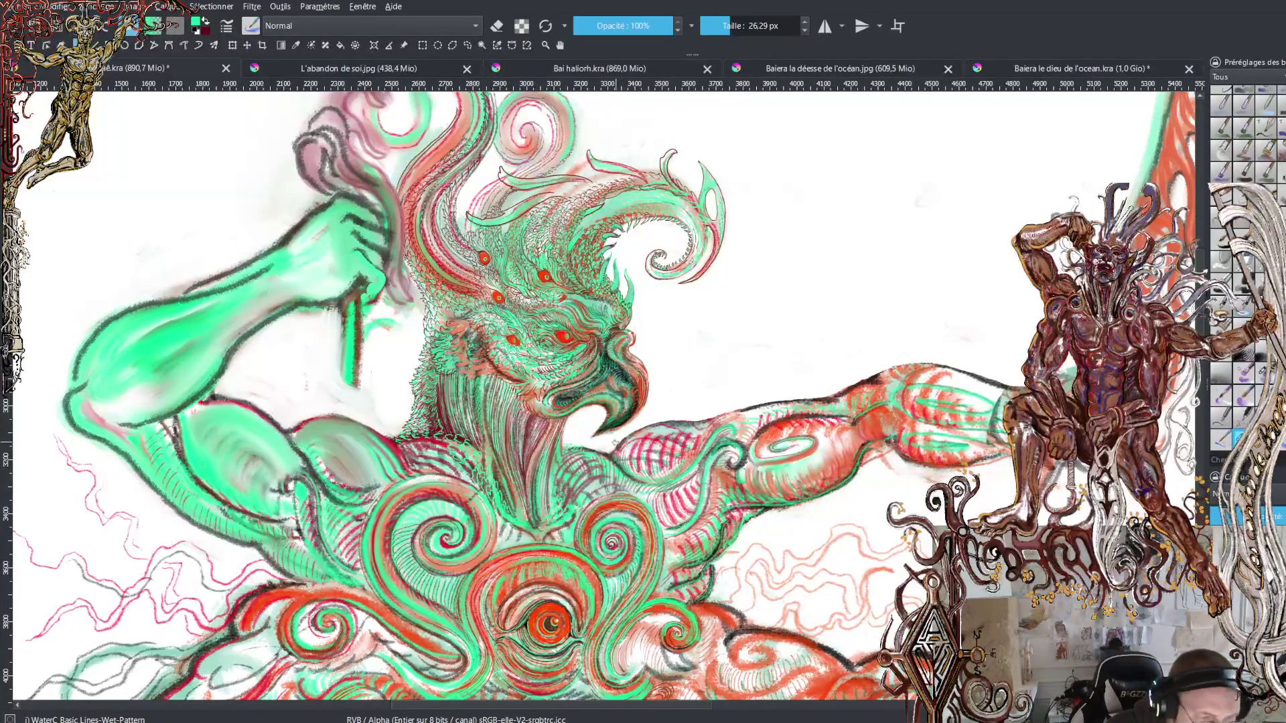
{"action": "key", "text": "x"}
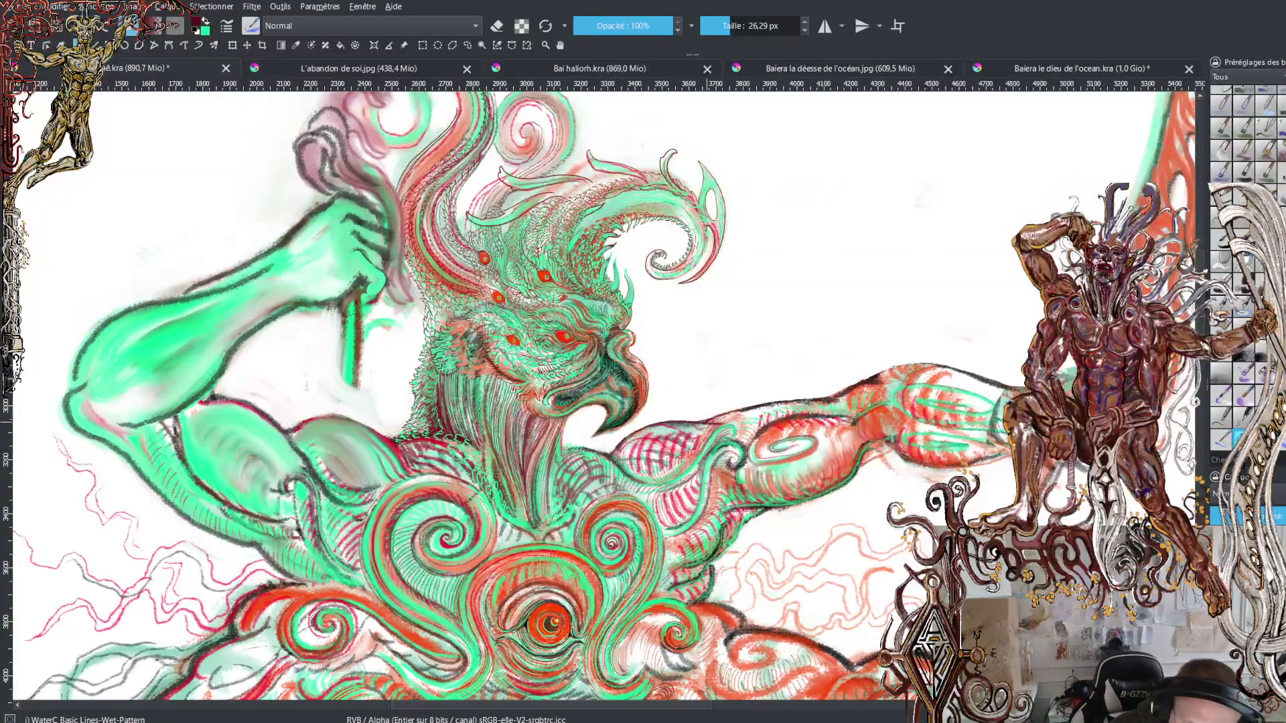
{"action": "left_click_drag", "start_coordinate": [743, 409], "coordinate": [822, 402]}
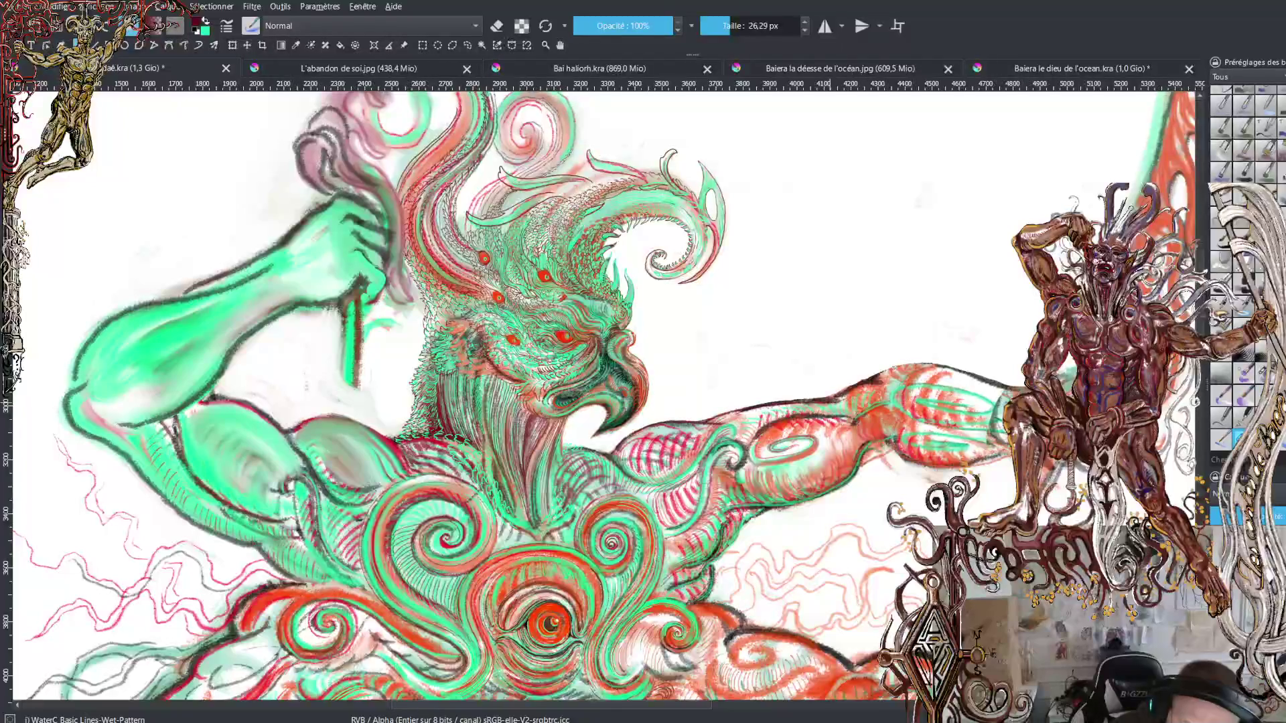
{"action": "left_click_drag", "start_coordinate": [854, 385], "coordinate": [895, 373]}
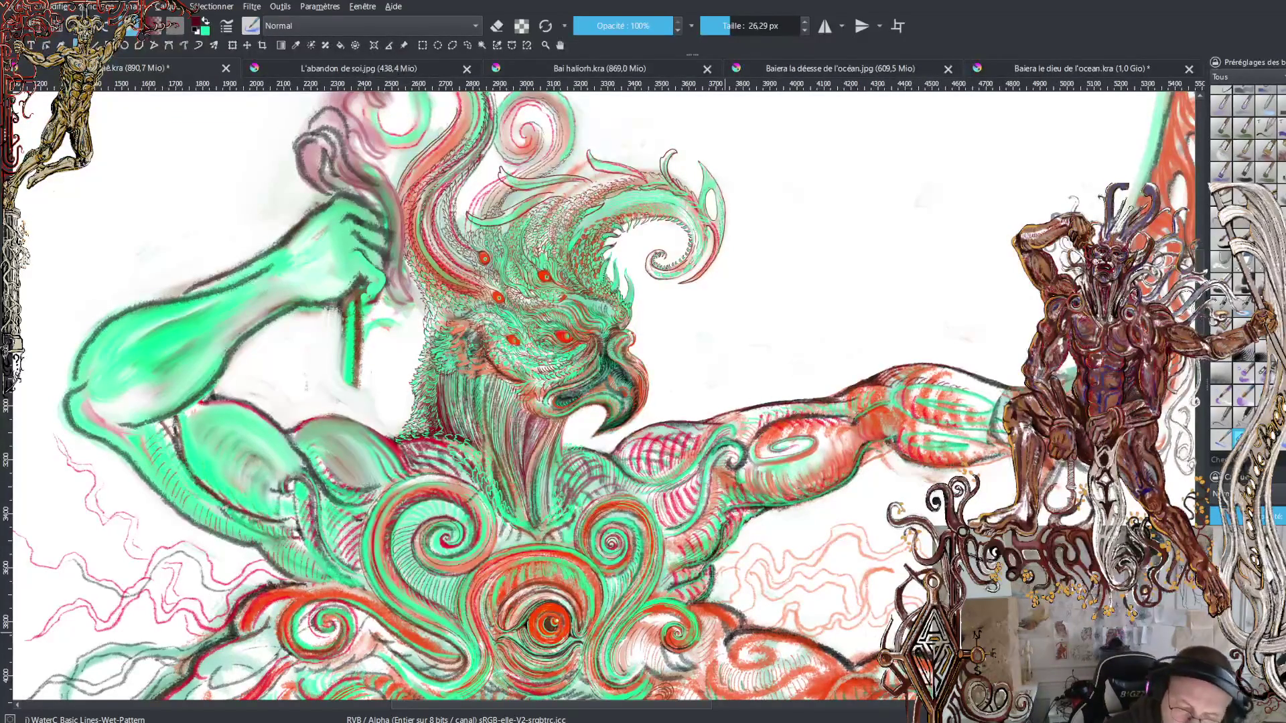
Step: Erase part of the new dark contour on the outstretched arm, then return to painting with the other colour
{"action": "scroll", "coordinate": [605, 393], "scroll_direction": "down", "scroll_amount": 6}
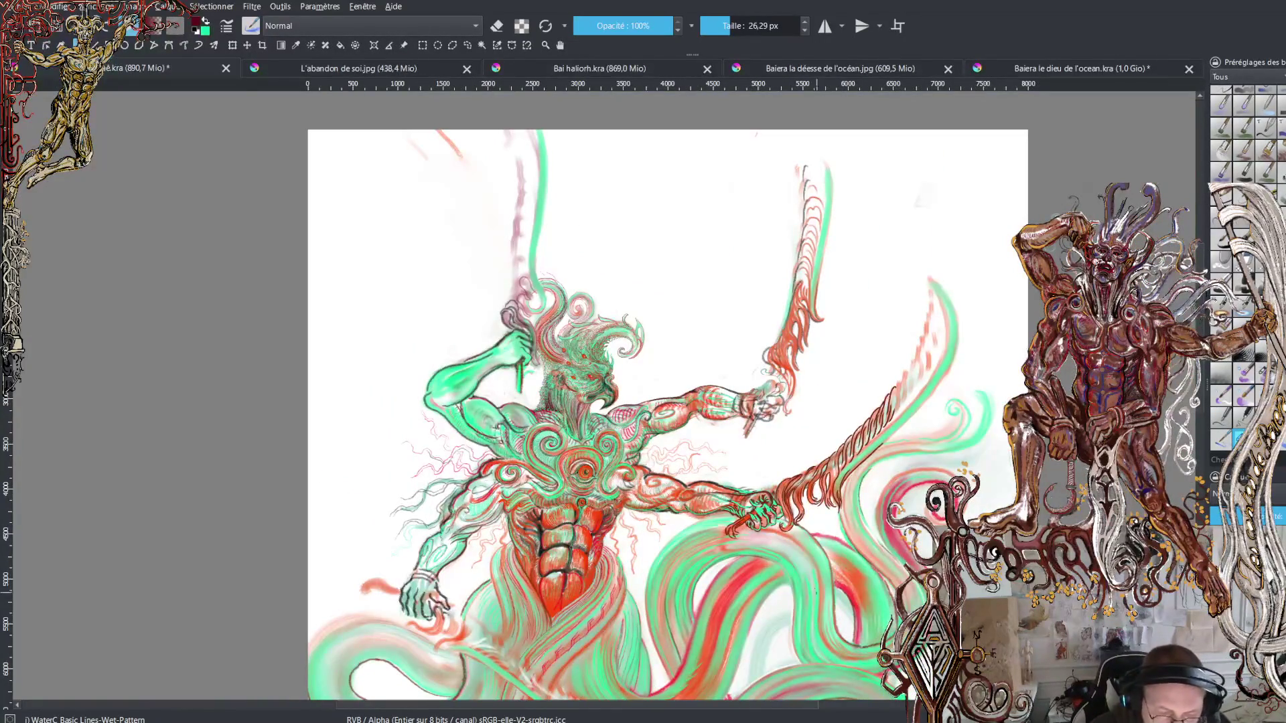
{"action": "scroll", "coordinate": [455, 402], "scroll_direction": "up", "scroll_amount": 2}
{"action": "scroll", "coordinate": [455, 402], "scroll_direction": "up", "scroll_amount": 2}
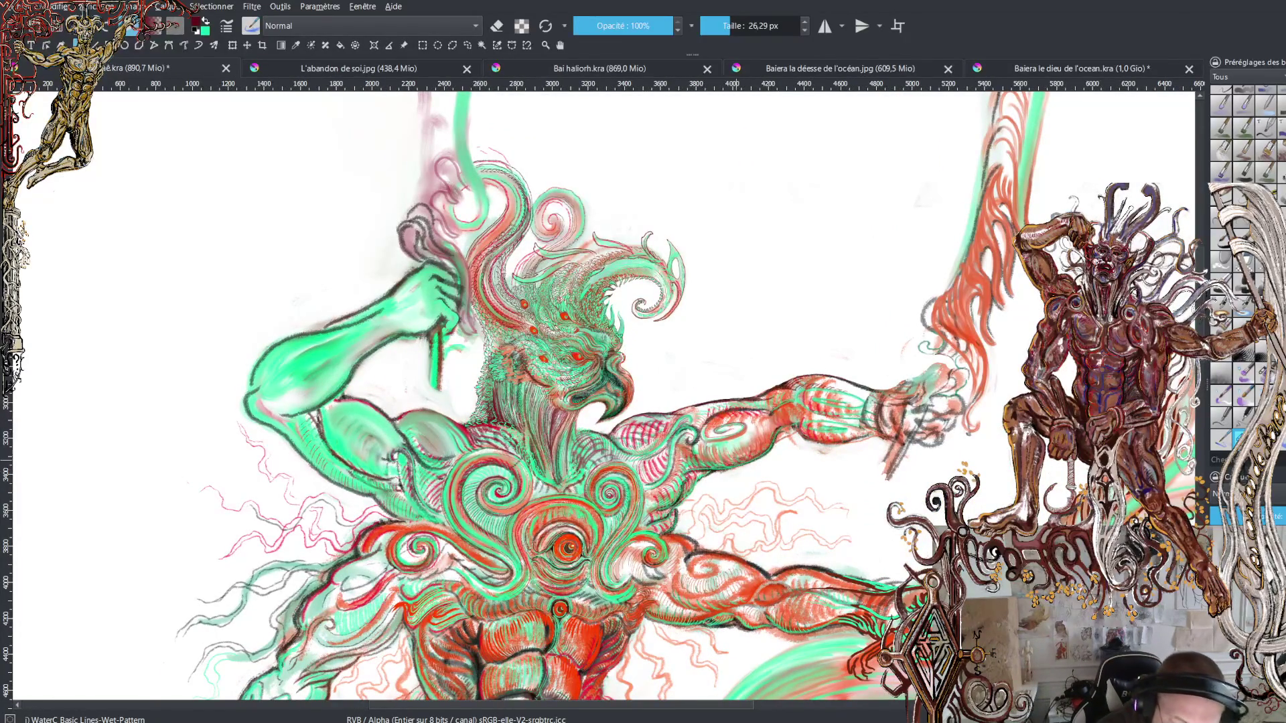
{"action": "scroll", "coordinate": [604, 390], "scroll_direction": "up", "scroll_amount": 2}
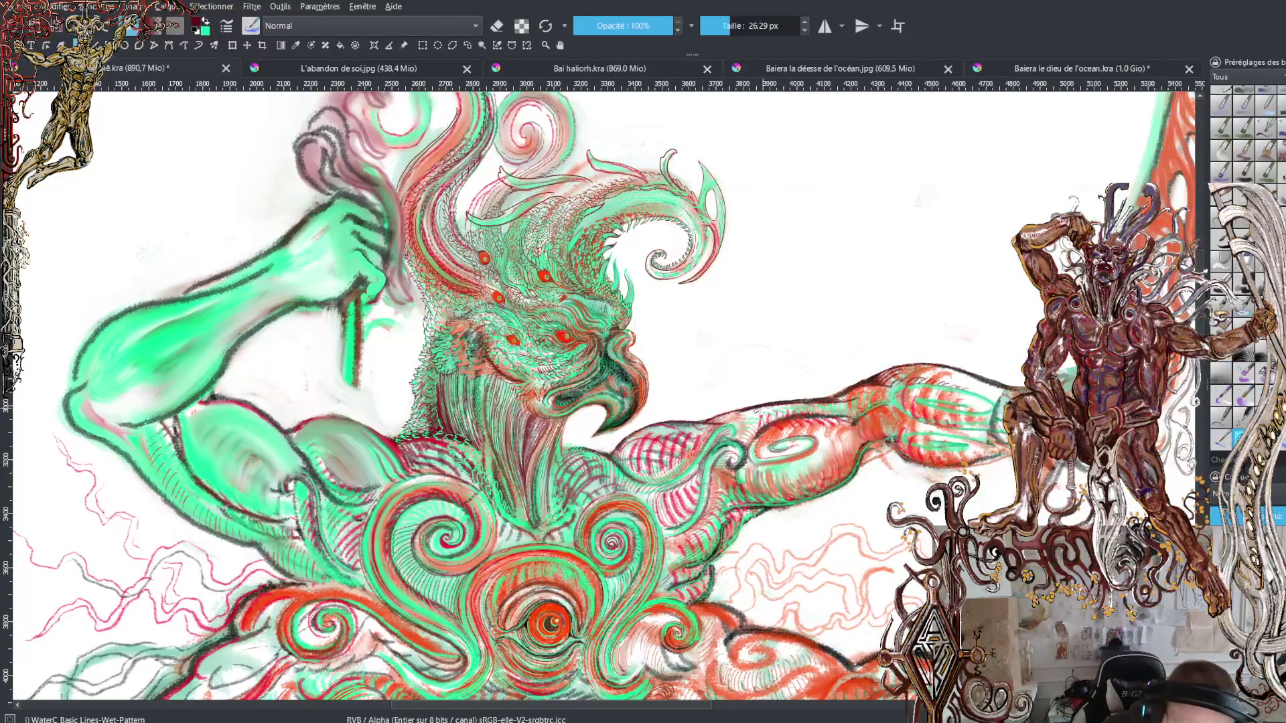
{"action": "left_click", "coordinate": [504, 29]}
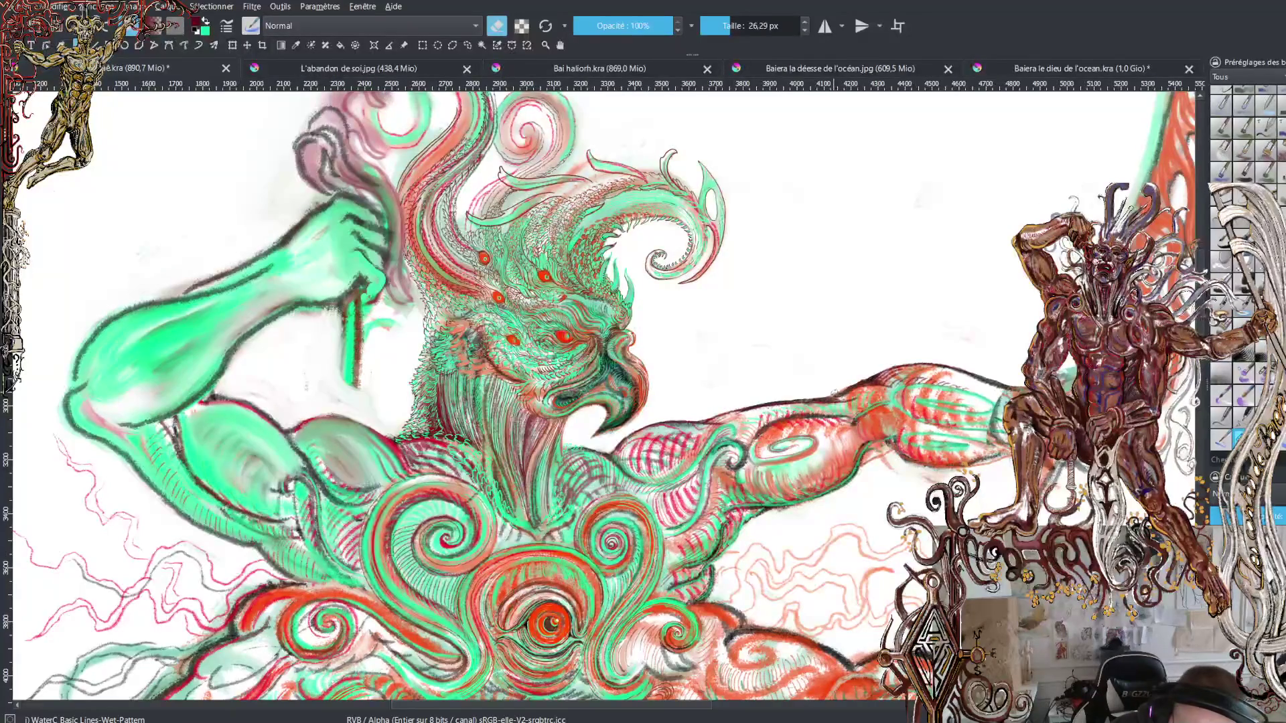
{"action": "mouse_move", "coordinate": [811, 399]}
{"action": "left_mouse_down"}
{"action": "mouse_move", "coordinate": [785, 400]}
{"action": "mouse_move", "coordinate": [864, 383]}
{"action": "mouse_move", "coordinate": [789, 400]}
{"action": "left_mouse_up"}
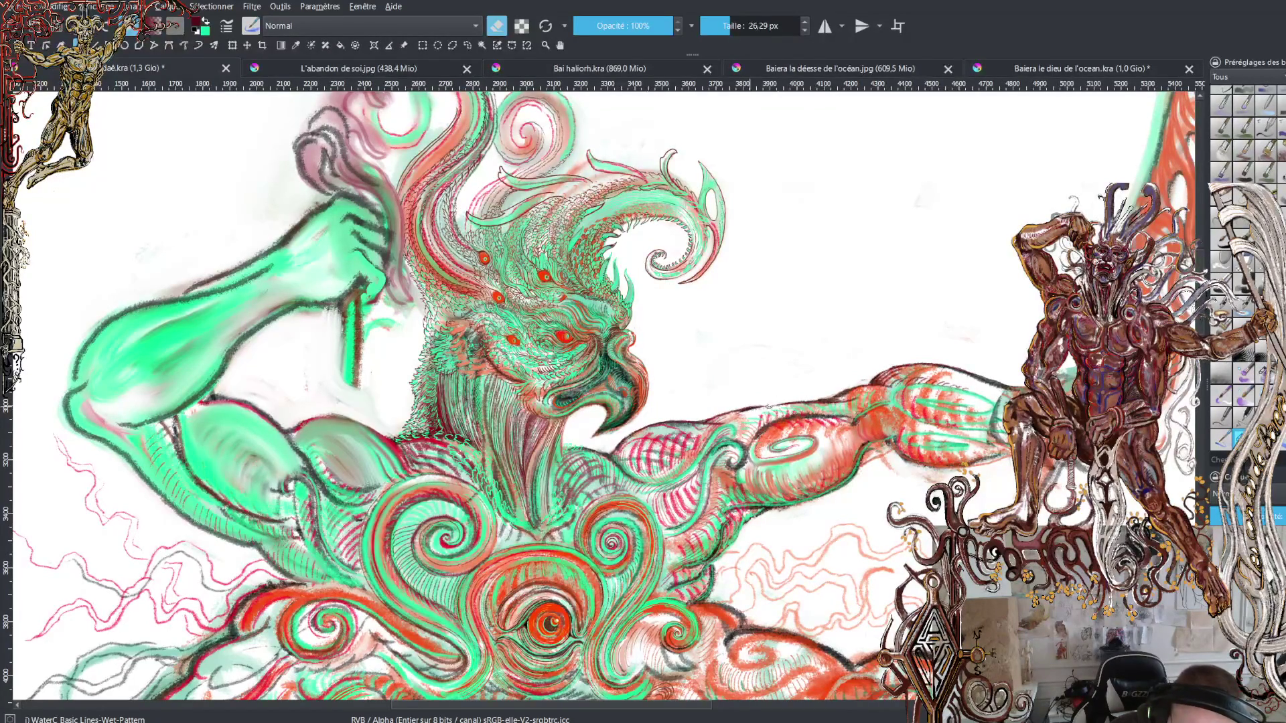
{"action": "key", "text": "e"}
{"action": "key", "text": "x"}
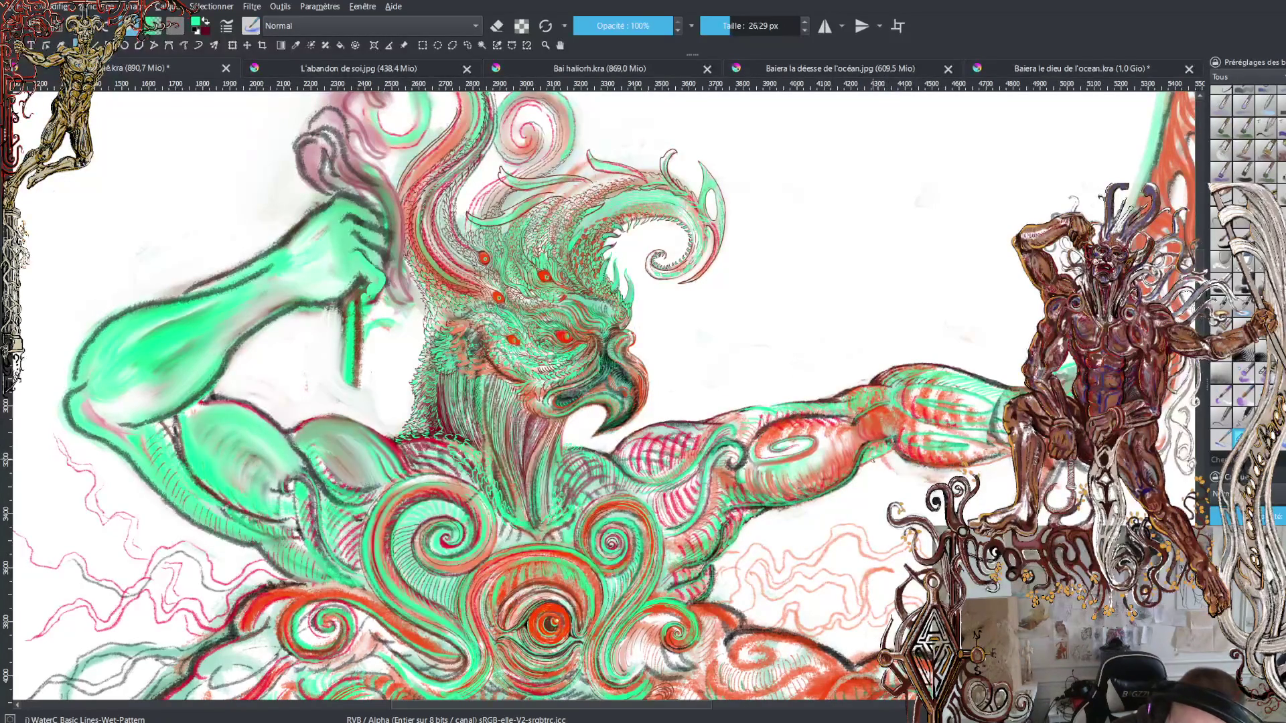
Step: Swap to dark red and paint a stroke beneath the outstretched arm
{"action": "key", "text": "x"}
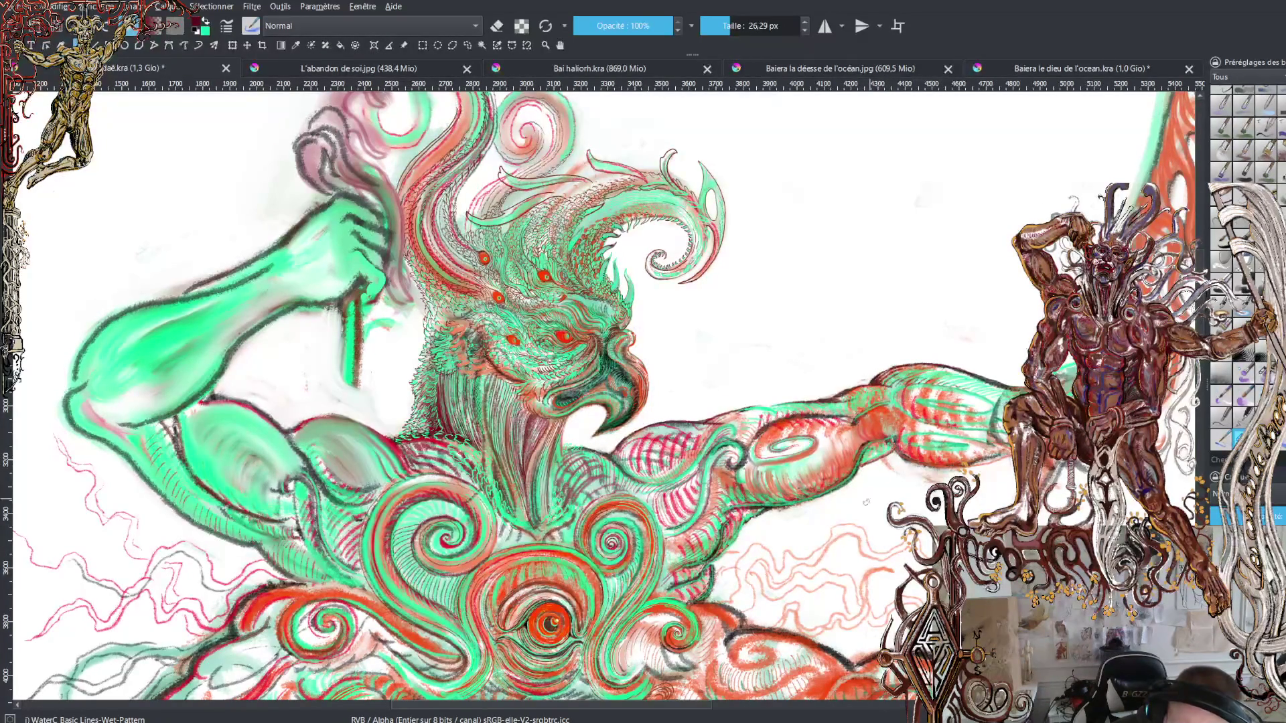
{"action": "mouse_move", "coordinate": [896, 446]}
{"action": "left_mouse_down"}
{"action": "mouse_move", "coordinate": [972, 469]}
{"action": "mouse_move", "coordinate": [1006, 456]}
{"action": "left_mouse_up"}
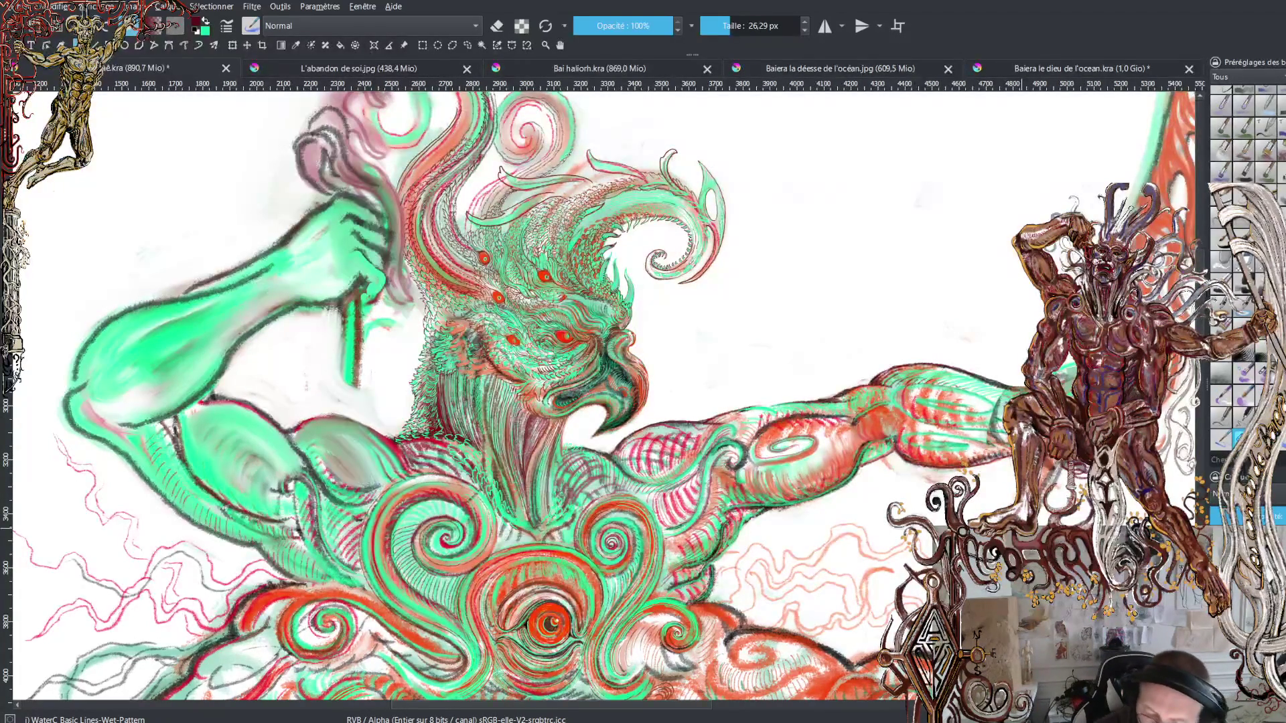
Step: Zoom out to the whole page, then zoom back in to frame the bird head and arm
{"action": "scroll", "coordinate": [936, 355], "scroll_direction": "down", "scroll_amount": 6}
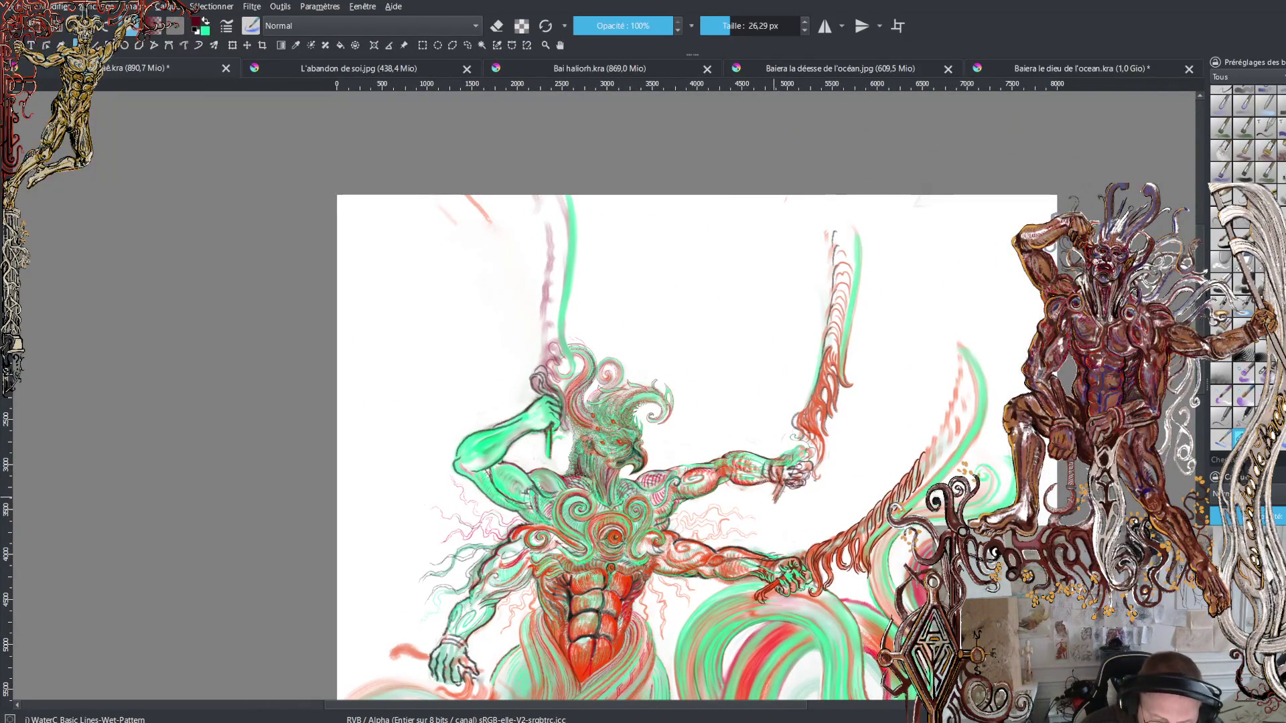
{"action": "scroll", "coordinate": [695, 512], "scroll_direction": "up", "scroll_amount": 2}
{"action": "scroll", "coordinate": [700, 489], "scroll_direction": "up", "scroll_amount": 2}
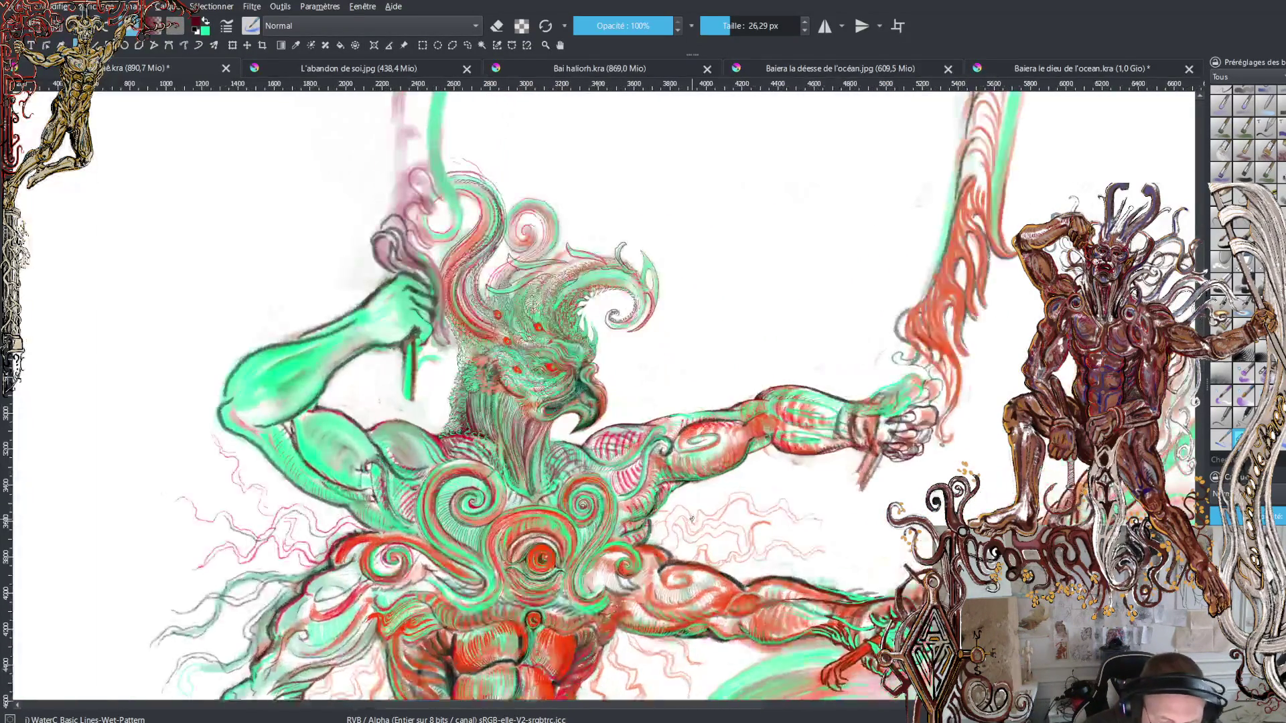
{"action": "scroll", "coordinate": [703, 467], "scroll_direction": "up", "scroll_amount": 2}
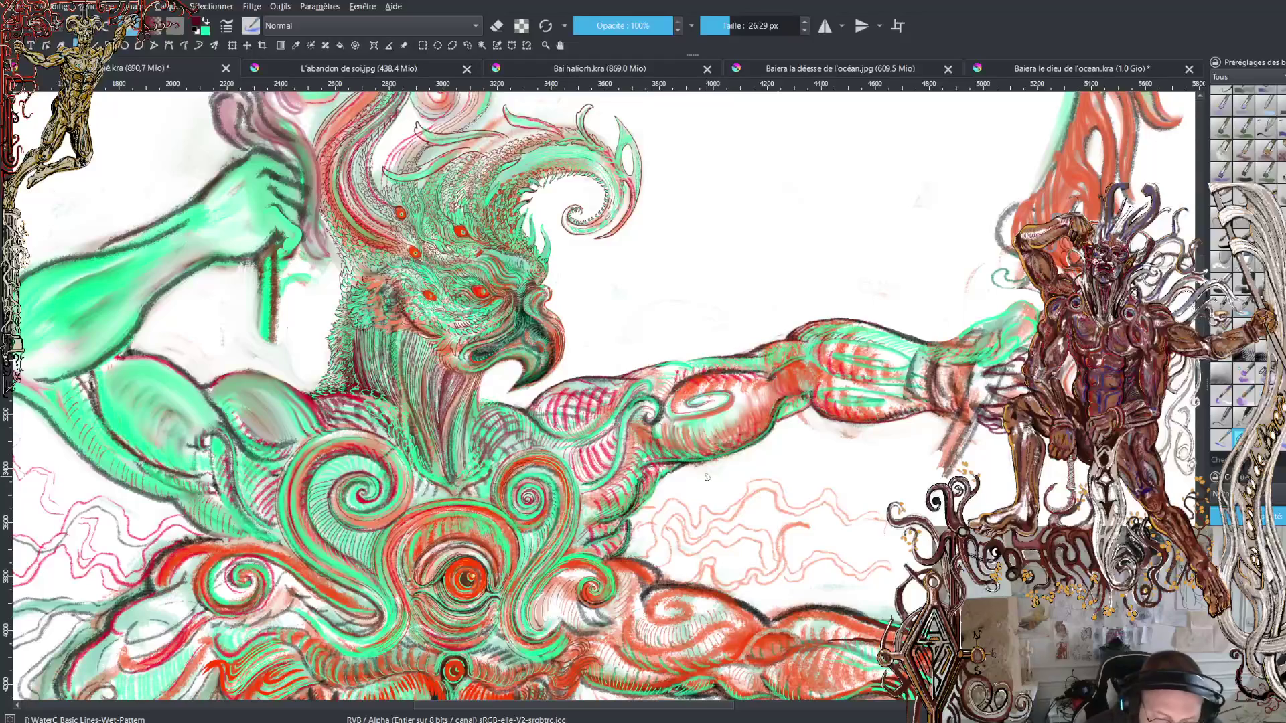
{"action": "scroll", "coordinate": [683, 570], "scroll_direction": "down", "scroll_amount": 2}
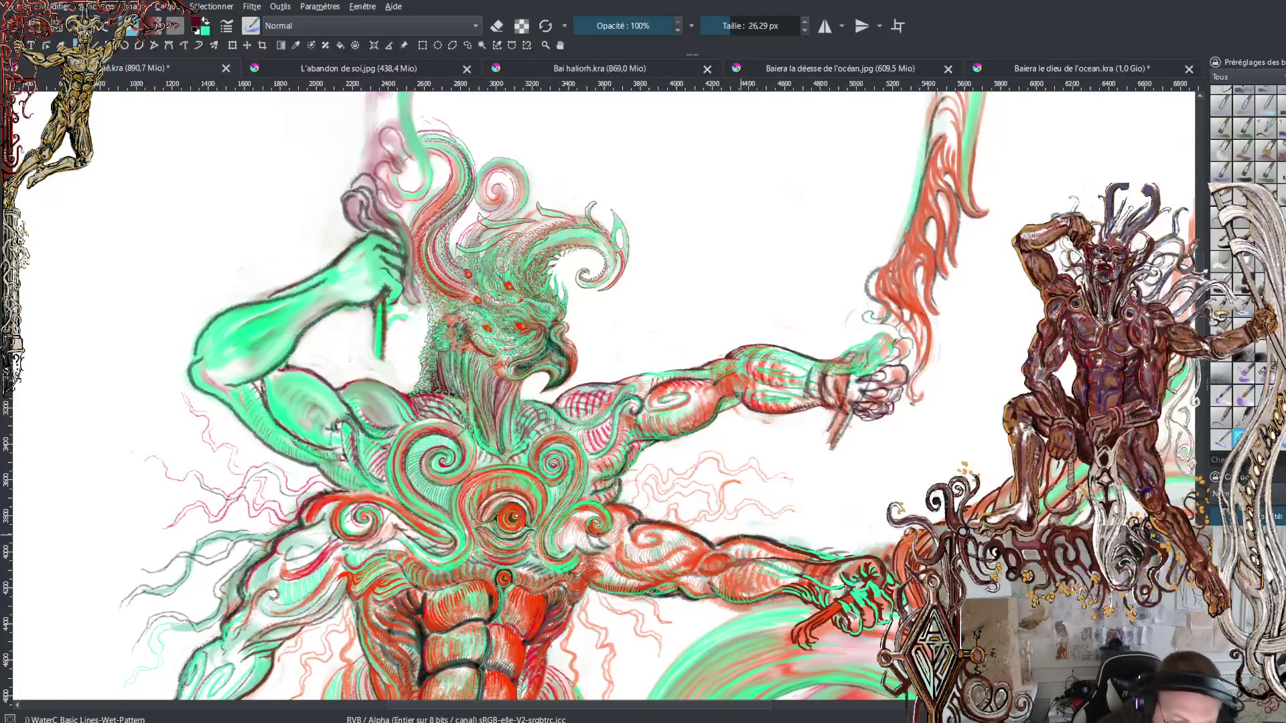
{"action": "key", "text": "2"}
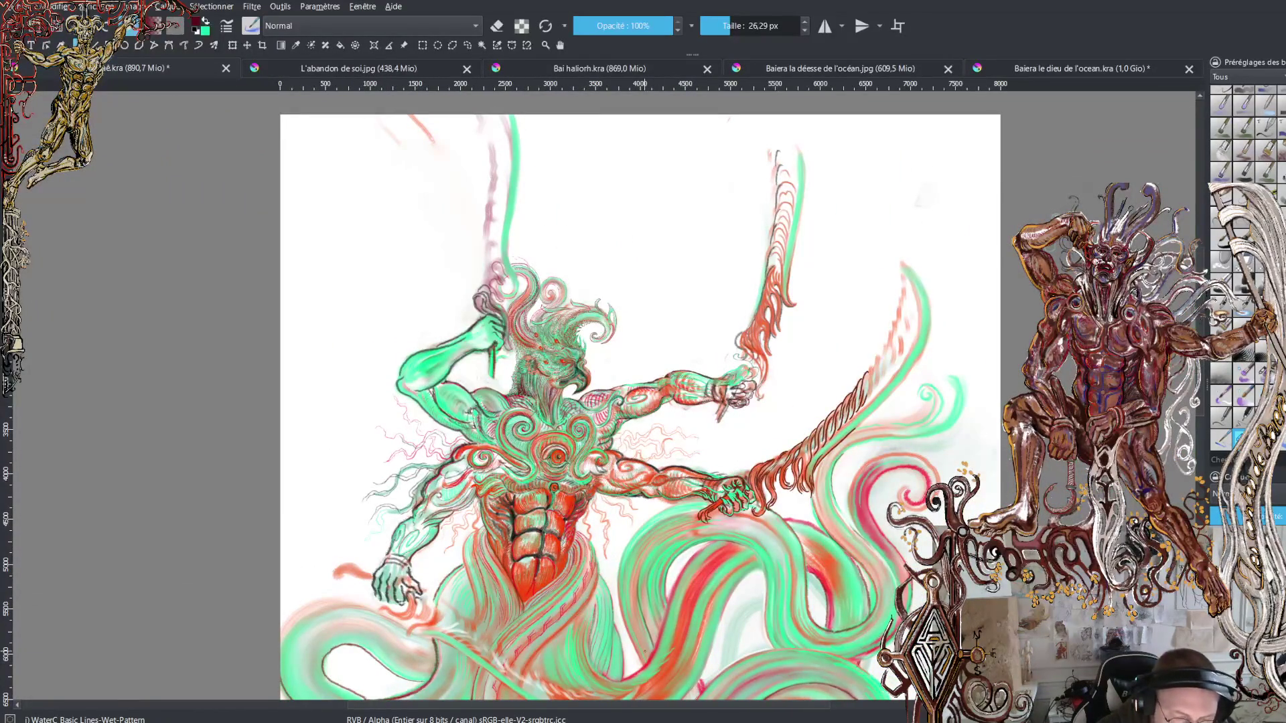
{"action": "scroll", "coordinate": [726, 555], "scroll_direction": "up", "scroll_amount": 2}
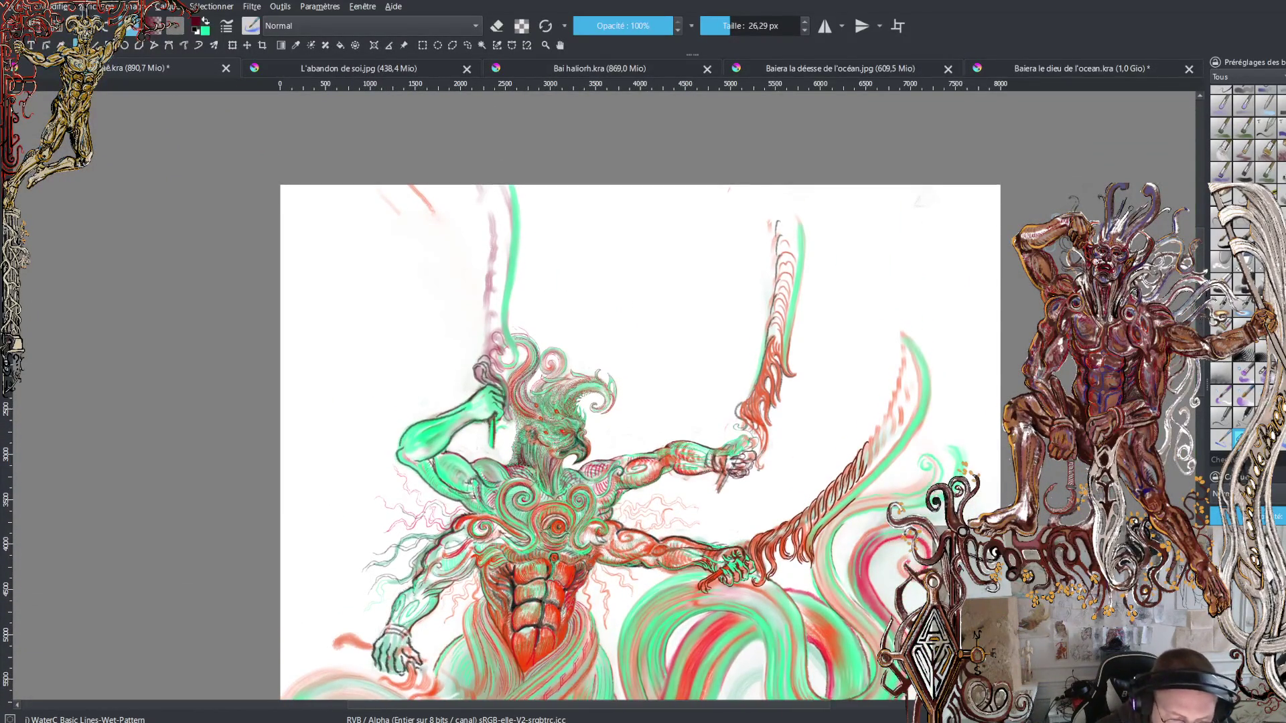
{"action": "key", "text": "plus"}
{"action": "key", "text": "plus"}
{"action": "key", "text": "plus"}
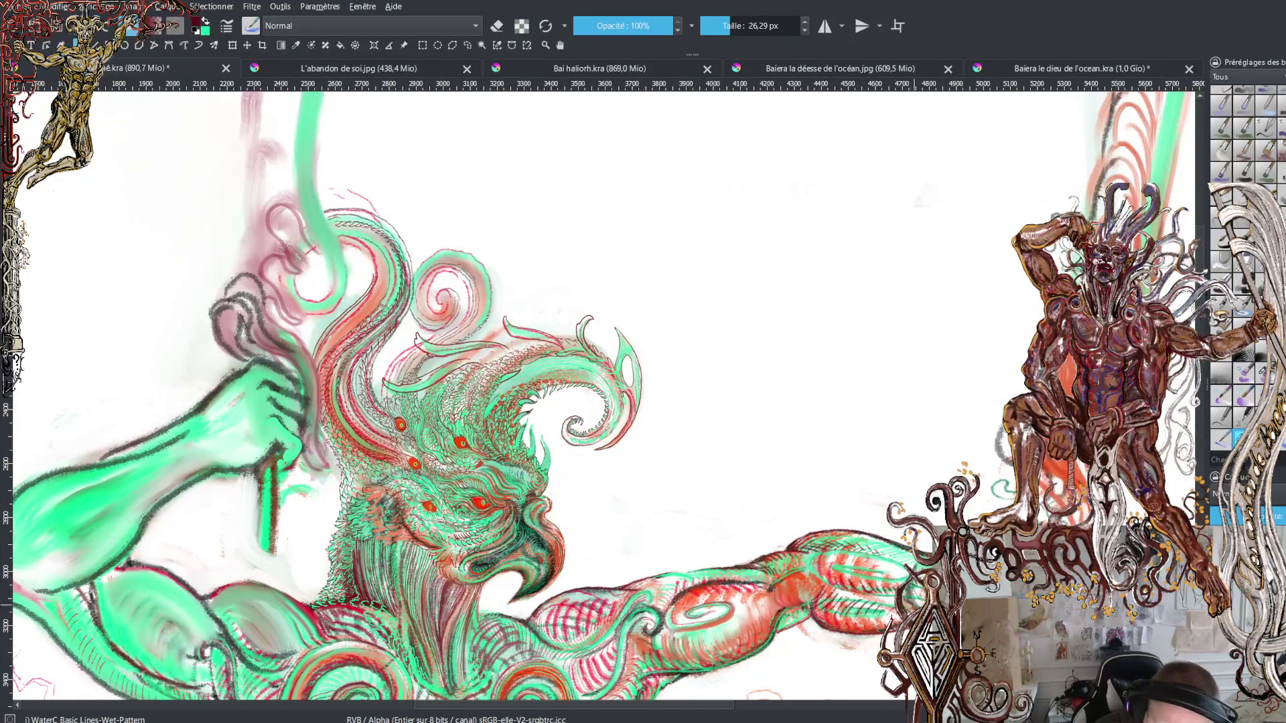
Step: Hatch dark shading onto the reaching arm
{"action": "scroll", "coordinate": [603, 402], "scroll_direction": "down", "scroll_amount": 5}
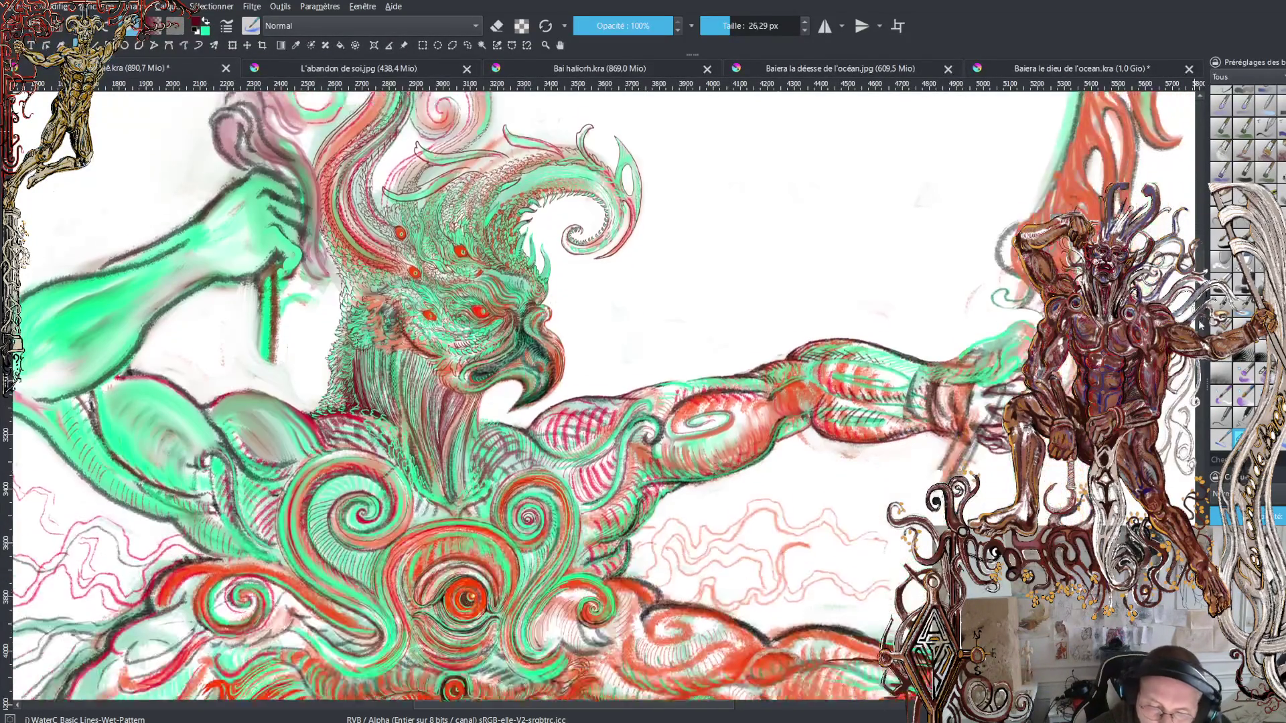
{"action": "scroll", "coordinate": [603, 402], "scroll_direction": "up", "scroll_amount": 3}
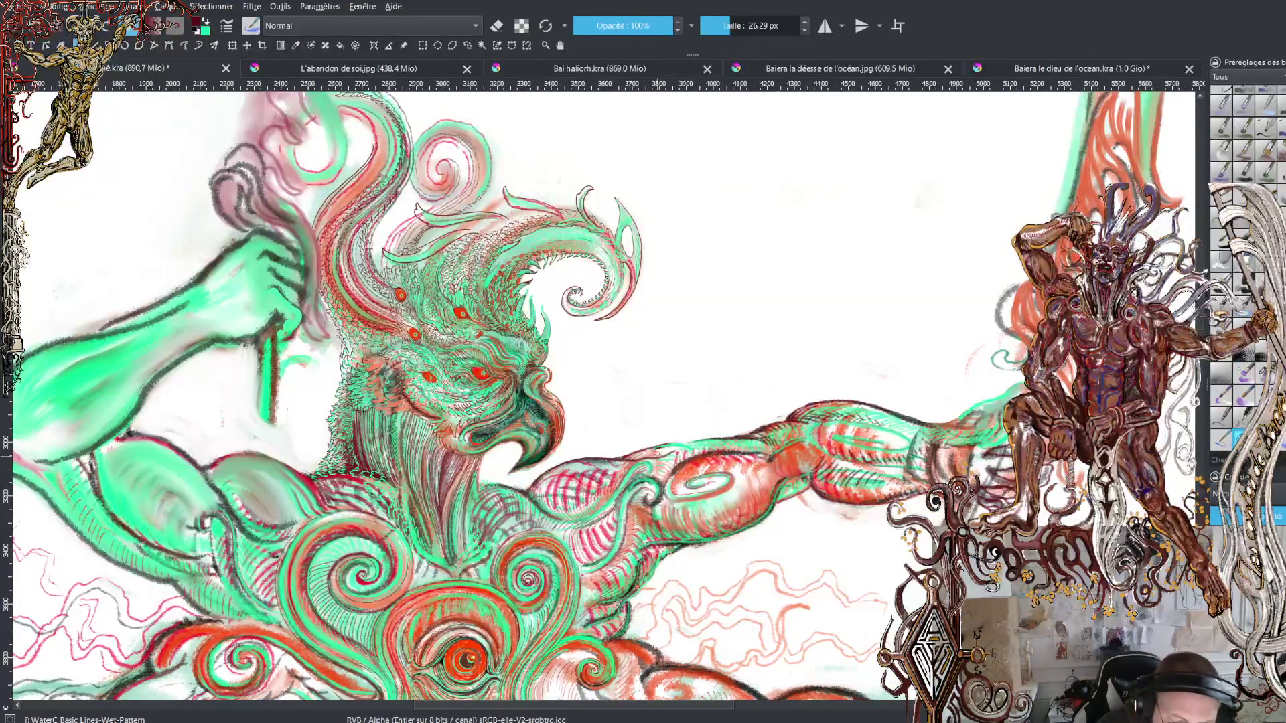
{"action": "mouse_move", "coordinate": [686, 442]}
{"action": "left_mouse_down"}
{"action": "mouse_move", "coordinate": [657, 453]}
{"action": "mouse_move", "coordinate": [742, 435]}
{"action": "left_mouse_up"}
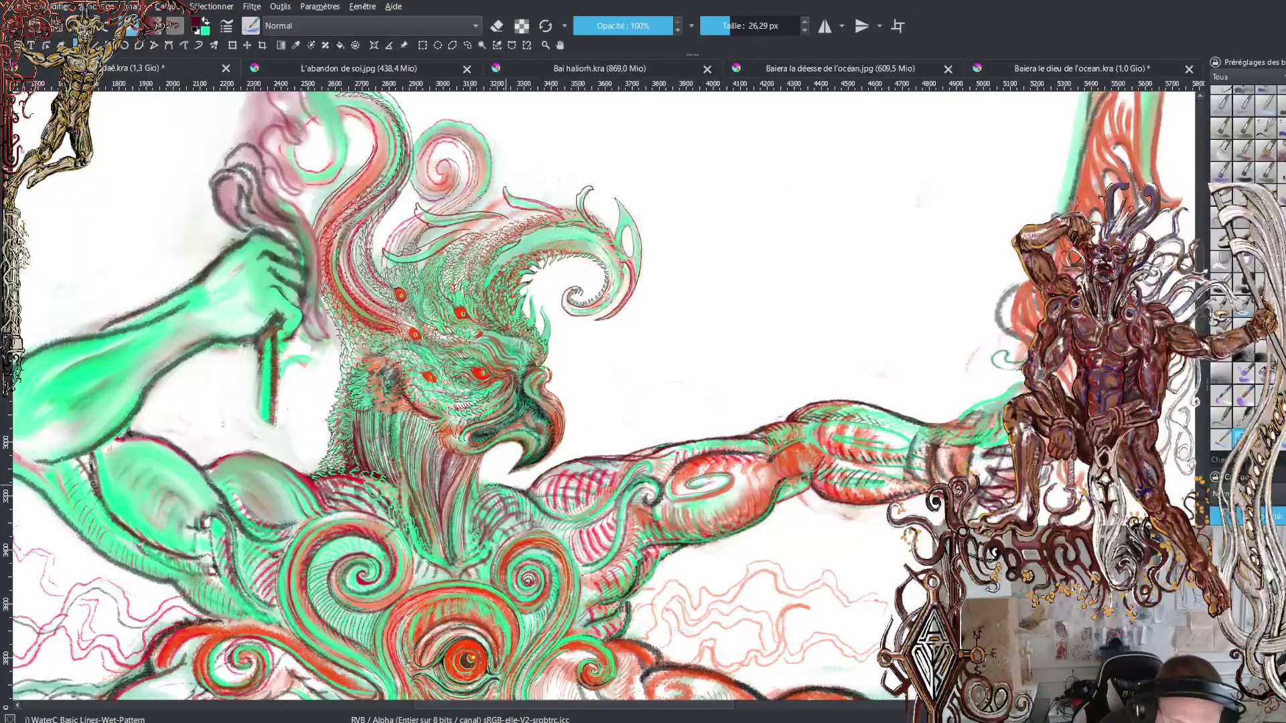
Step: Lighten part of the arm's hatching with the eraser, then zoom in close on the bird head
{"action": "key", "text": "e"}
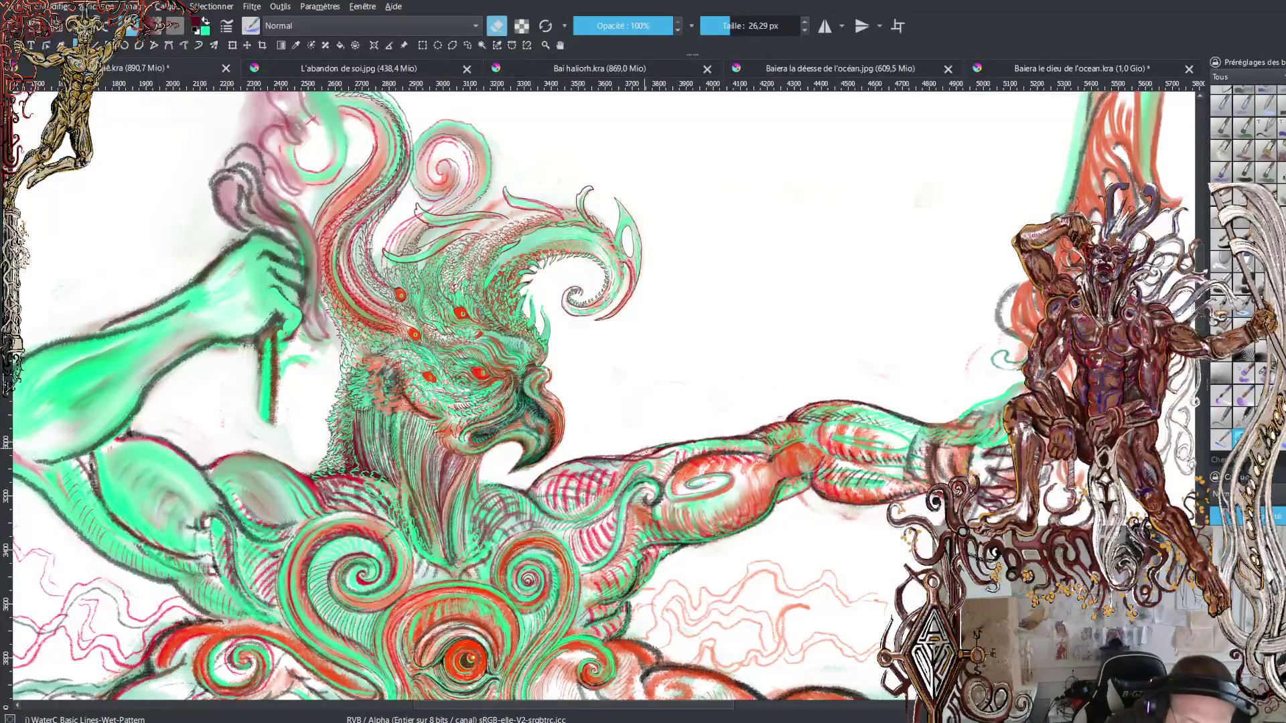
{"action": "left_click_drag", "start_coordinate": [636, 452], "coordinate": [692, 438]}
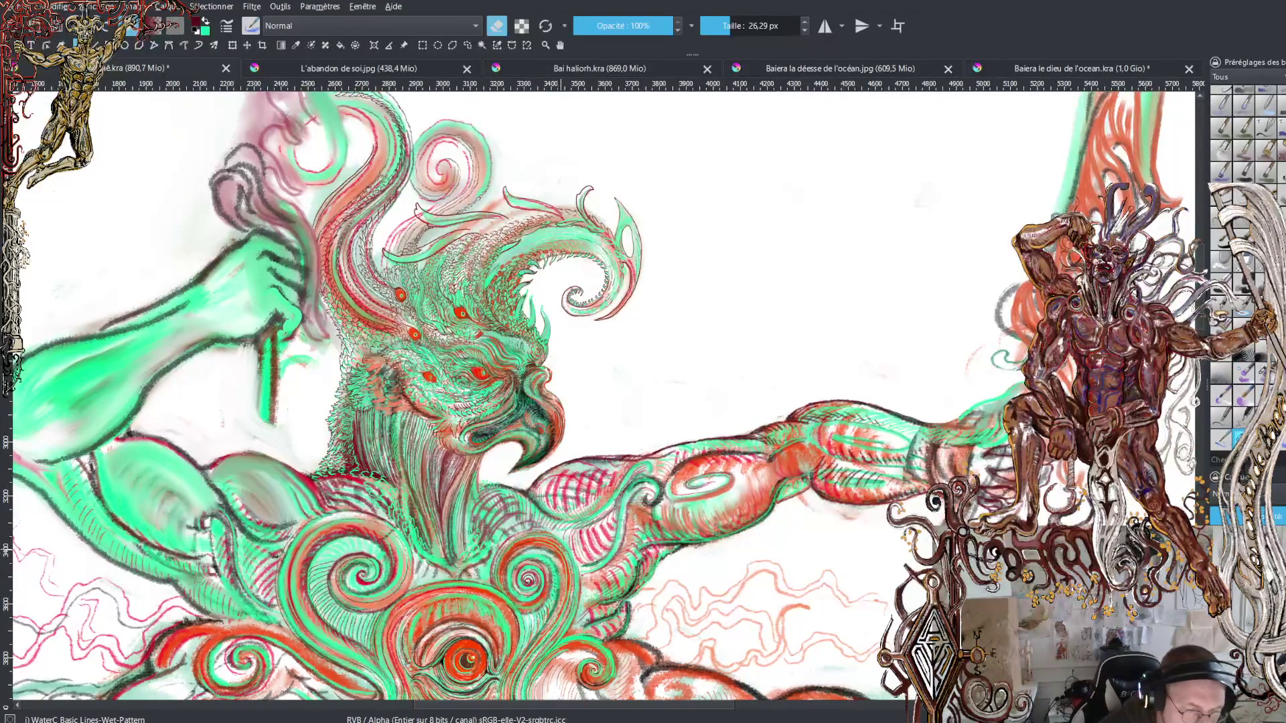
{"action": "key", "text": "plus"}
{"action": "key", "text": "plus"}
{"action": "key", "text": "plus"}
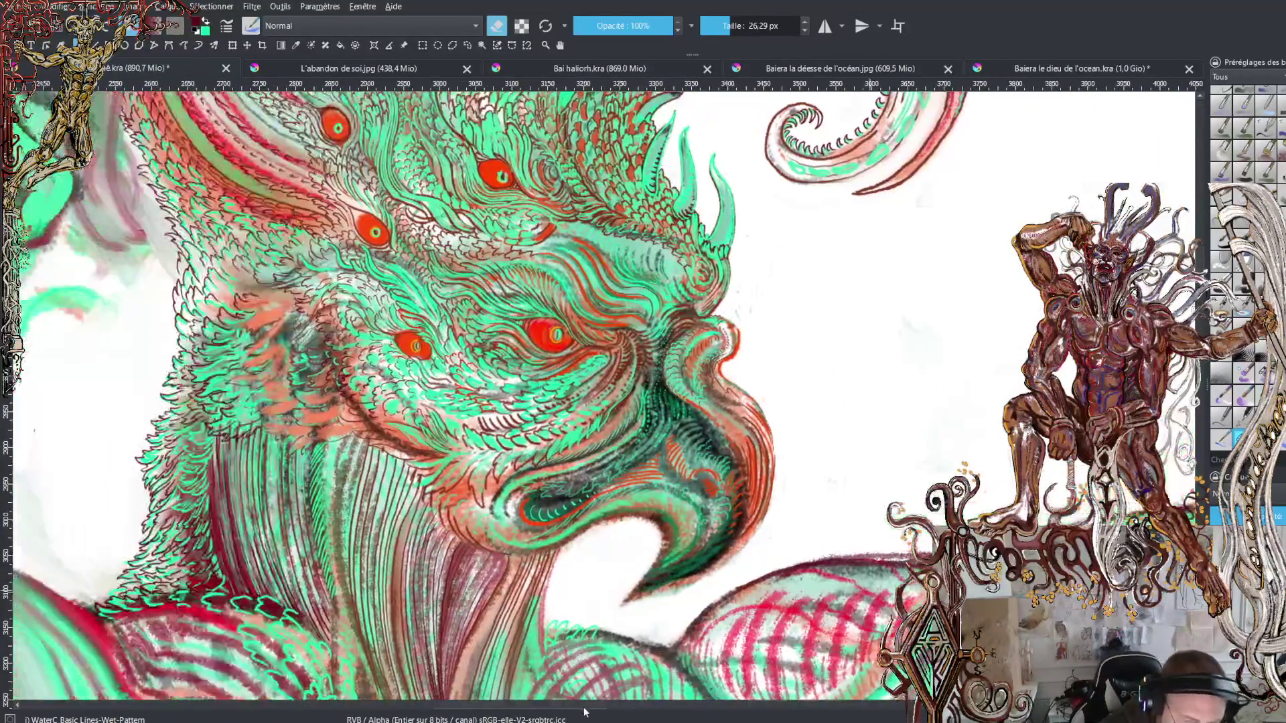
Step: Leave eraser mode, swap to green, and brush green marks over the salmon cheek areas
{"action": "left_click_drag", "start_coordinate": [585, 710], "coordinate": [545, 710]}
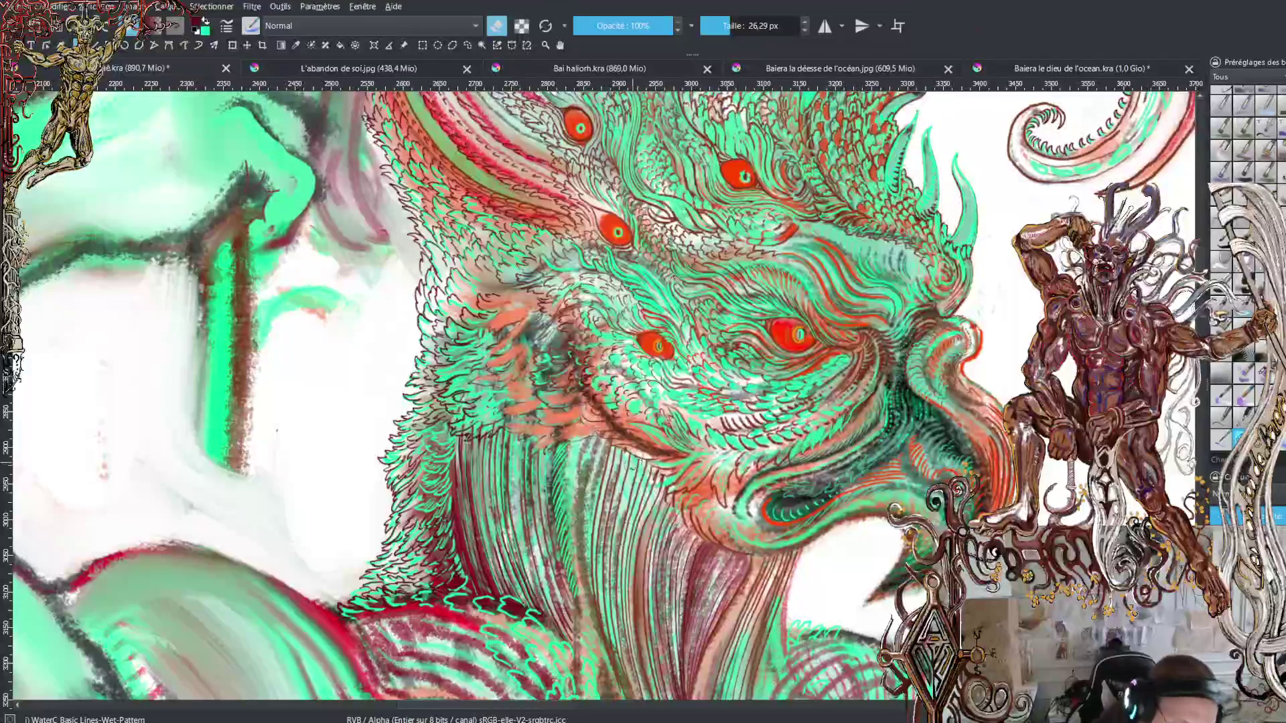
{"action": "key", "text": "e"}
{"action": "key", "text": "x"}
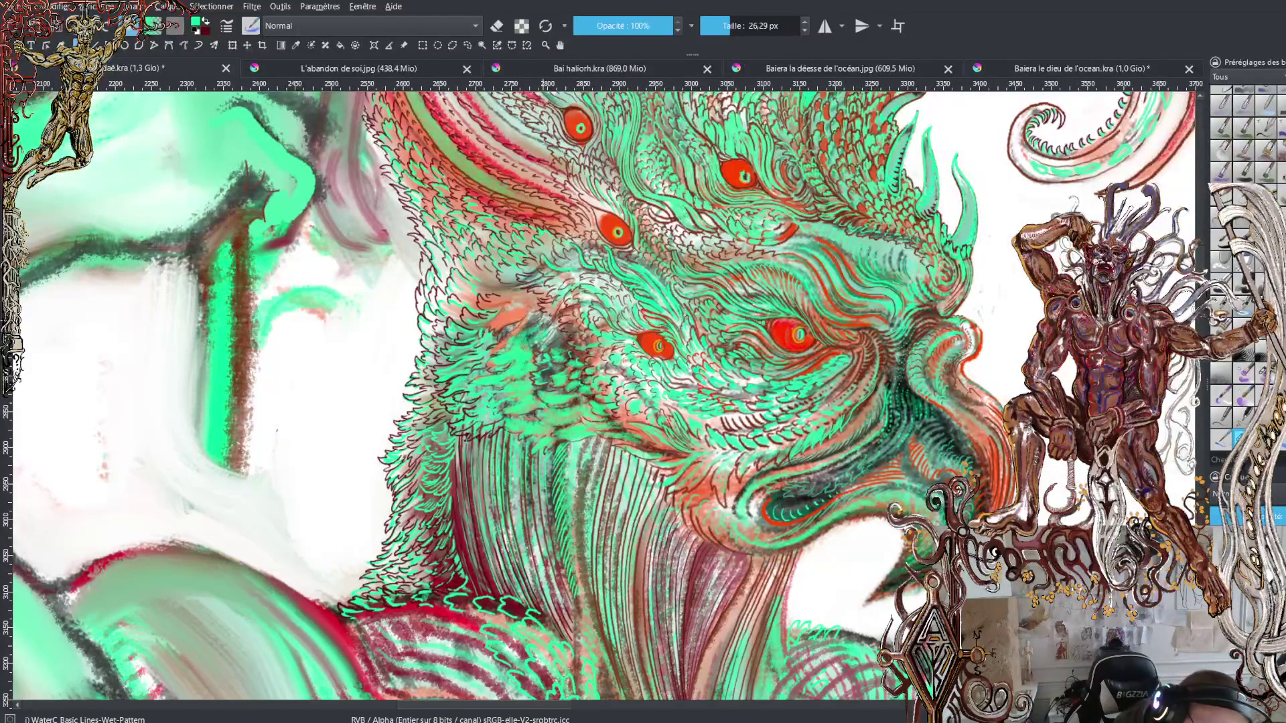
{"action": "mouse_move", "coordinate": [529, 327]}
{"action": "left_mouse_down"}
{"action": "mouse_move", "coordinate": [505, 303]}
{"action": "mouse_move", "coordinate": [556, 295]}
{"action": "mouse_move", "coordinate": [514, 269]}
{"action": "mouse_move", "coordinate": [488, 264]}
{"action": "mouse_move", "coordinate": [483, 278]}
{"action": "mouse_move", "coordinate": [526, 280]}
{"action": "left_mouse_up"}
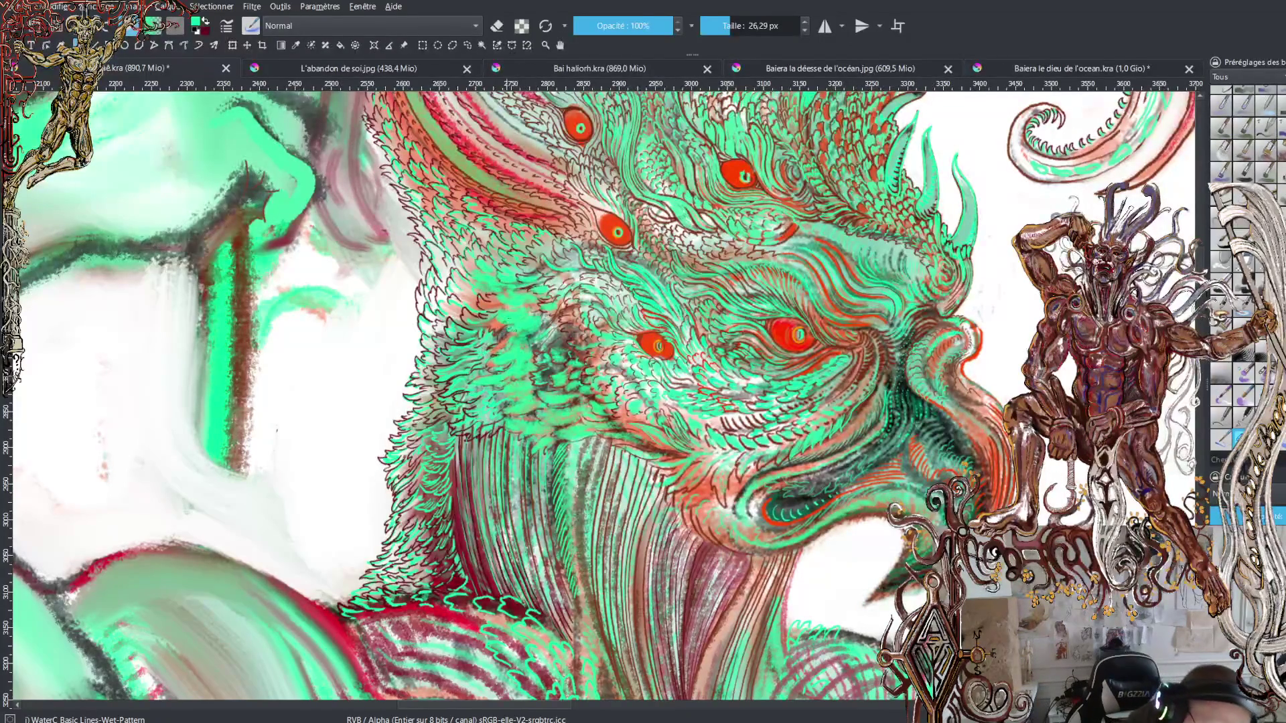
{"action": "mouse_move", "coordinate": [497, 315]}
{"action": "left_mouse_down"}
{"action": "mouse_move", "coordinate": [504, 336]}
{"action": "mouse_move", "coordinate": [522, 320]}
{"action": "mouse_move", "coordinate": [485, 343]}
{"action": "mouse_move", "coordinate": [505, 345]}
{"action": "mouse_move", "coordinate": [484, 367]}
{"action": "left_mouse_up"}
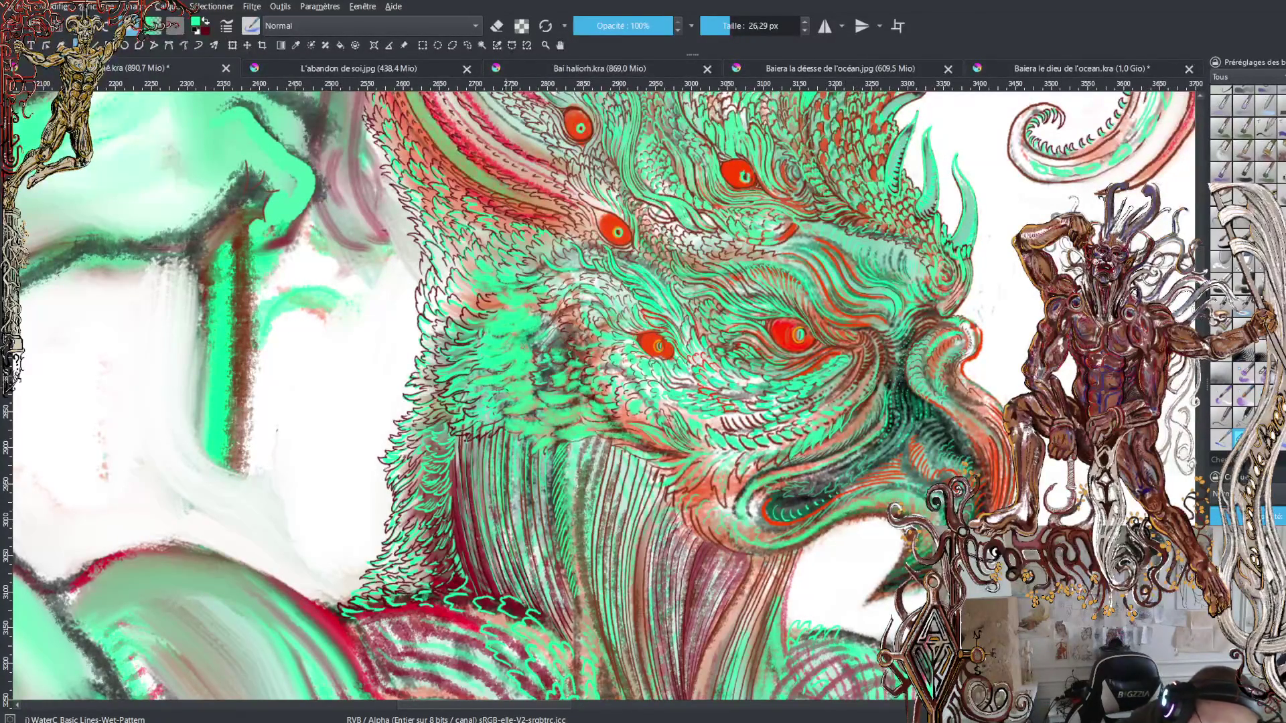
{"action": "mouse_move", "coordinate": [503, 391]}
{"action": "left_mouse_down"}
{"action": "mouse_move", "coordinate": [485, 402]}
{"action": "mouse_move", "coordinate": [518, 401]}
{"action": "left_mouse_up"}
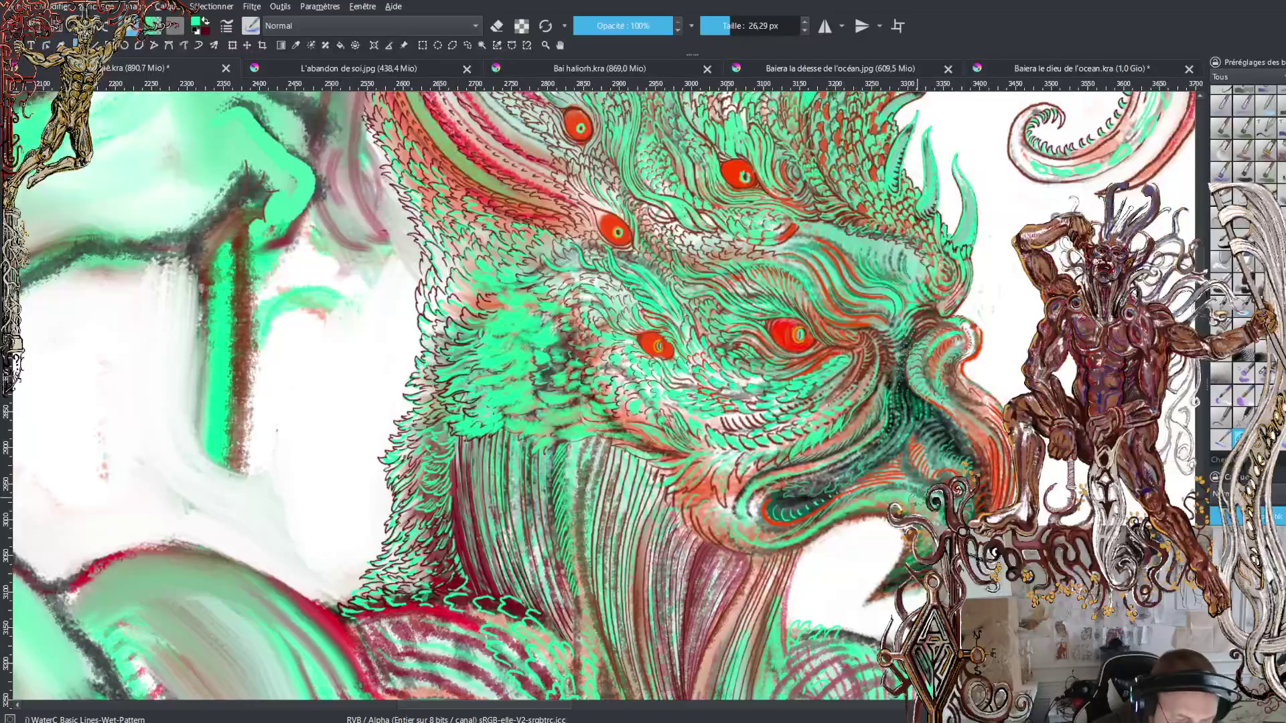
Step: Sample the mint green, draw a dark line along the lower jaw, and shrink the brush to 11,10 px
{"action": "left_click", "coordinate": [919, 497], "text": "ctrl"}
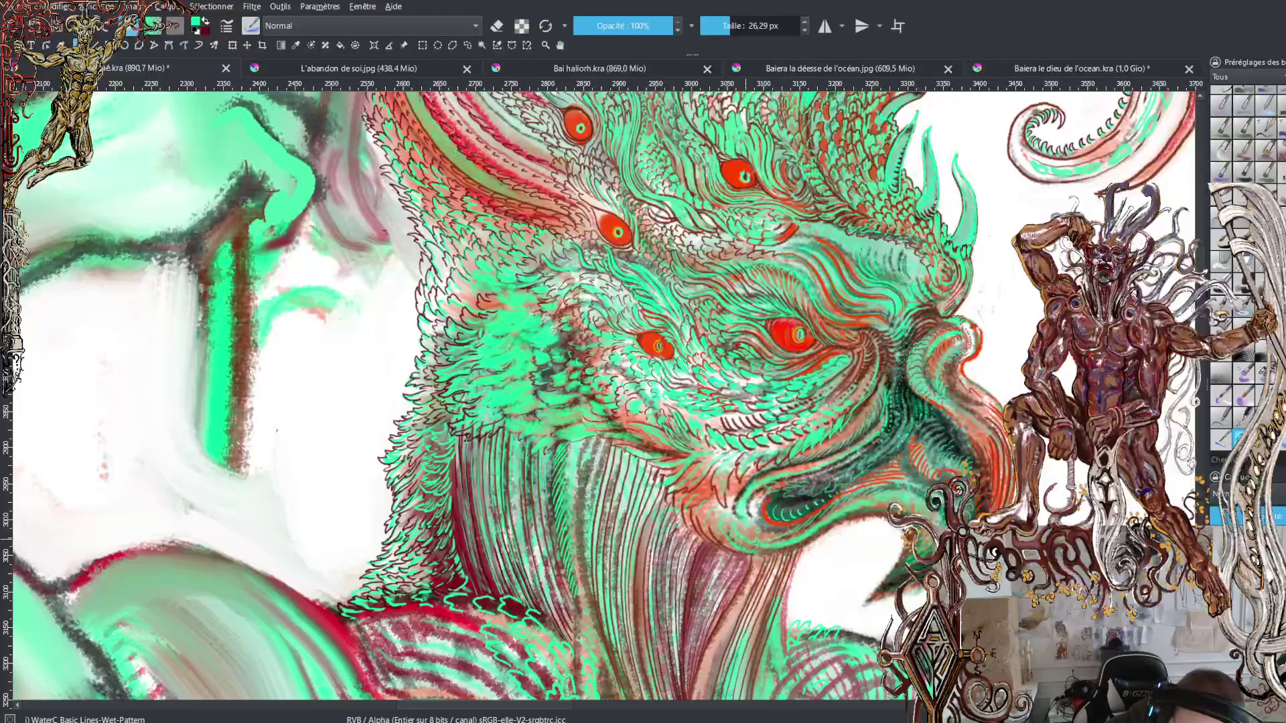
{"action": "key", "text": "x"}
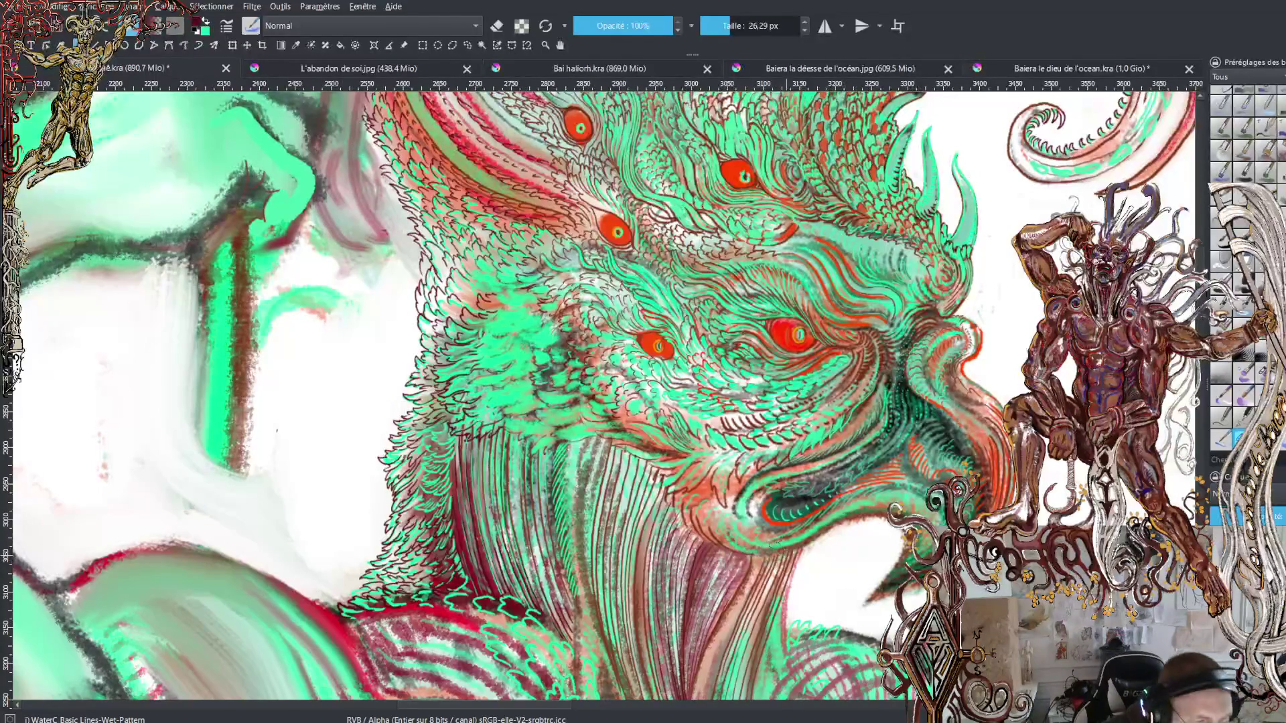
{"action": "left_click_drag", "start_coordinate": [740, 551], "coordinate": [886, 516]}
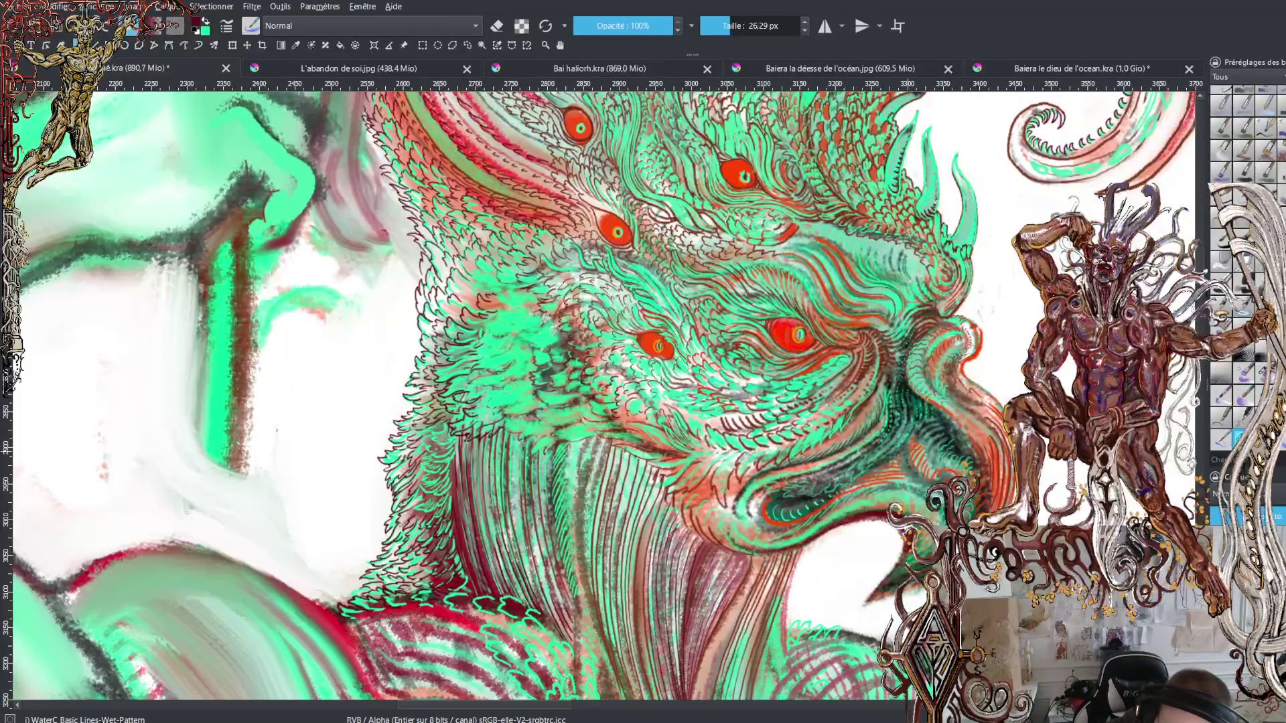
{"action": "left_click", "coordinate": [722, 25]}
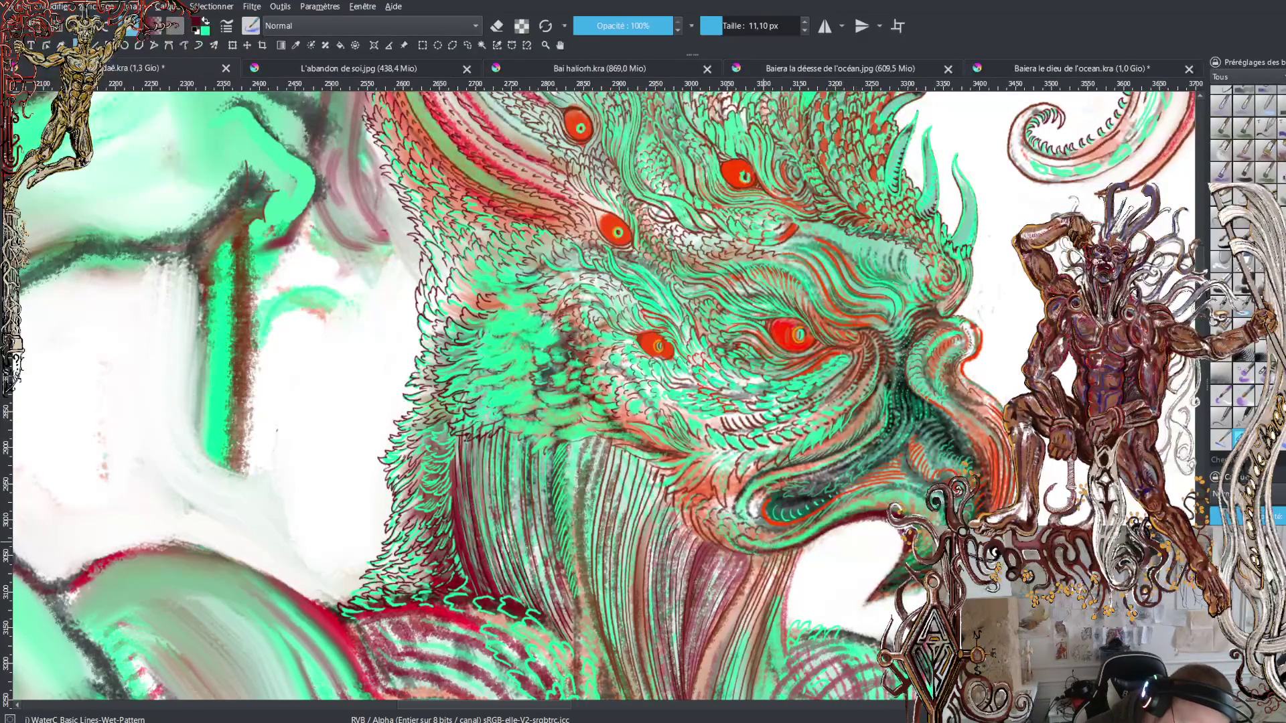
Step: Add a small dark stroke under the eye, then swap to green and back to dark red
{"action": "mouse_move", "coordinate": [753, 547]}
{"action": "left_mouse_down"}
{"action": "mouse_move", "coordinate": [804, 536]}
{"action": "mouse_move", "coordinate": [866, 496]}
{"action": "mouse_move", "coordinate": [931, 497]}
{"action": "left_mouse_up"}
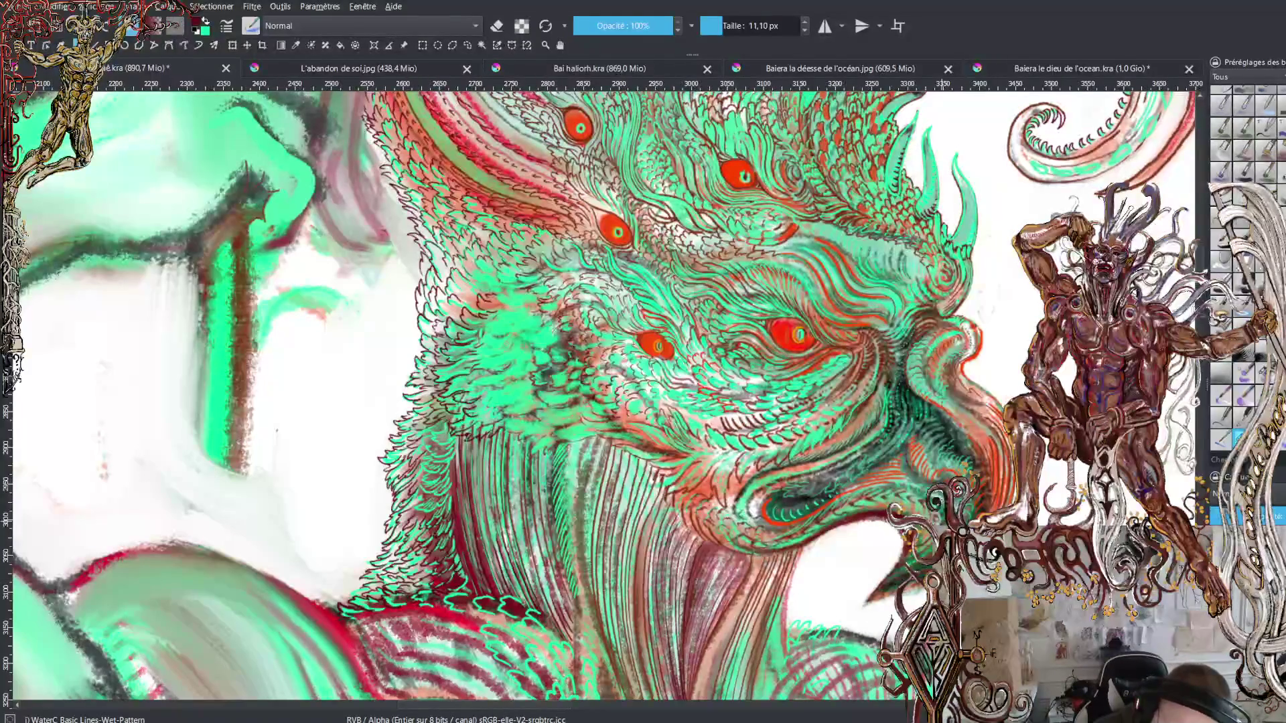
{"action": "key", "text": "x"}
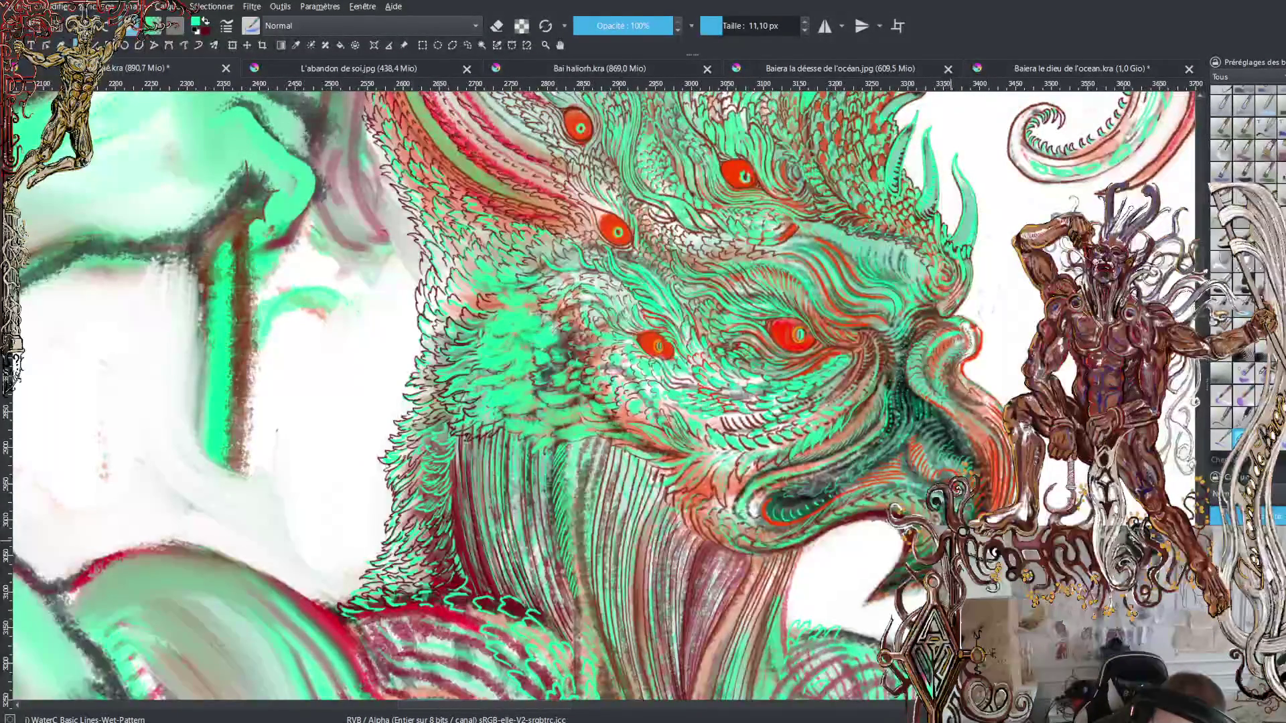
{"action": "key", "text": "x"}
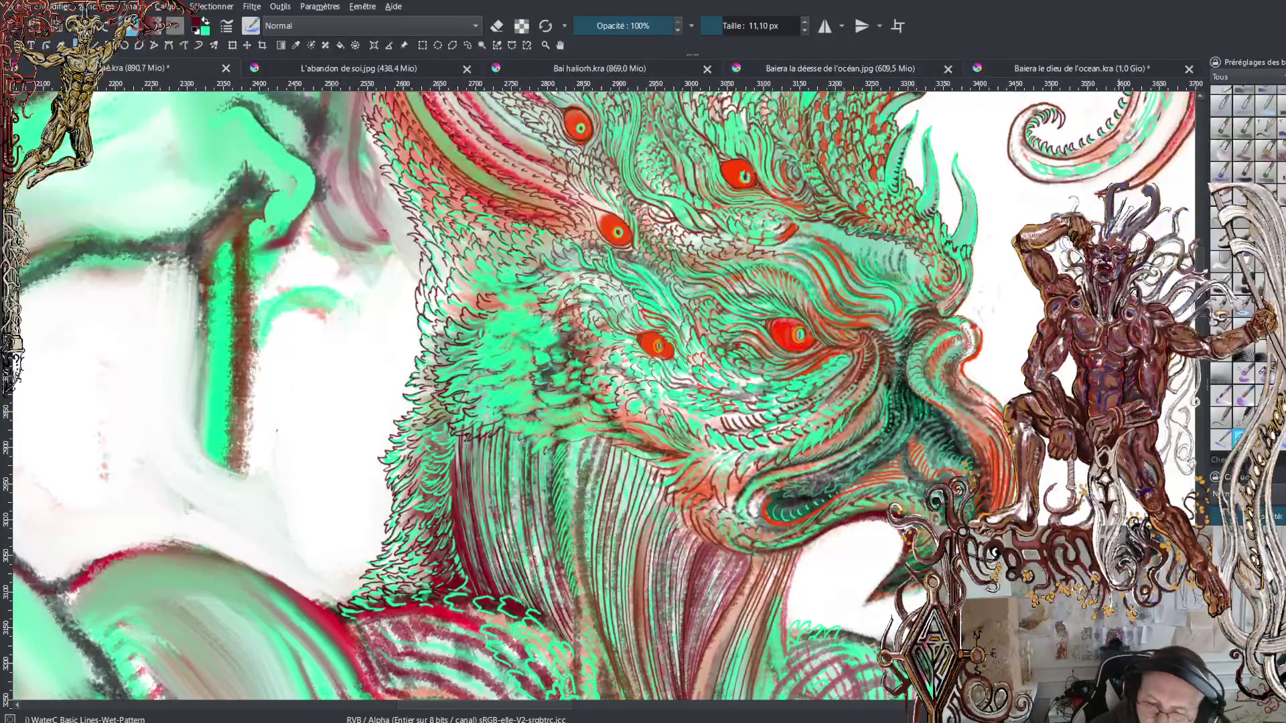
Step: Set the rough ink pen to about 4 px in painting mode and zoom in on the face
{"action": "key", "text": "e"}
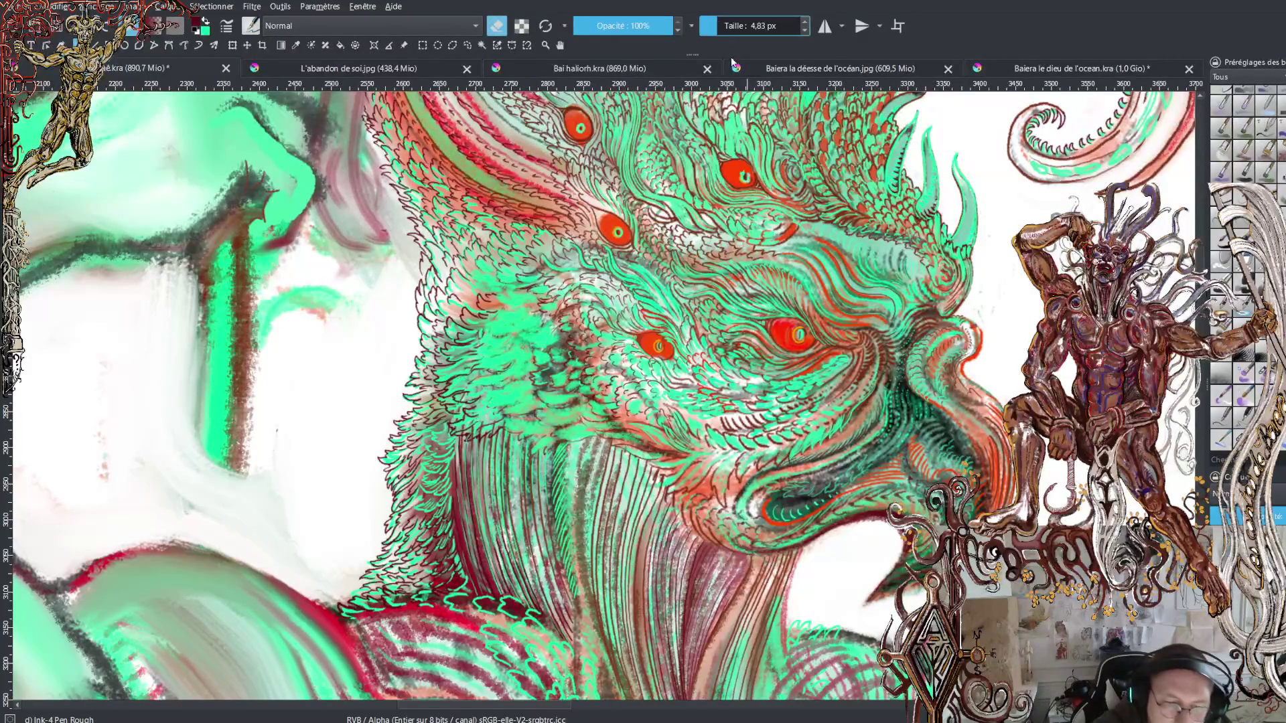
{"action": "left_click", "coordinate": [716, 27]}
{"action": "left_click_drag", "start_coordinate": [716, 24], "coordinate": [714, 25]}
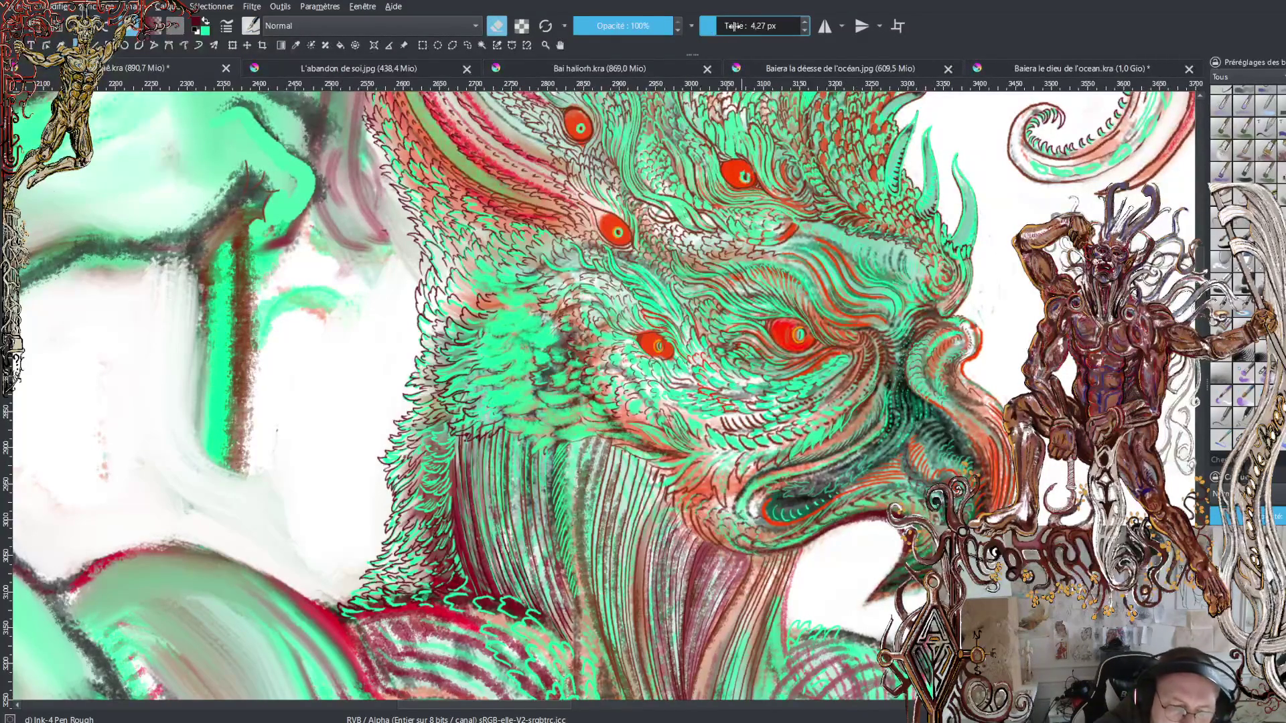
{"action": "key", "text": "plus"}
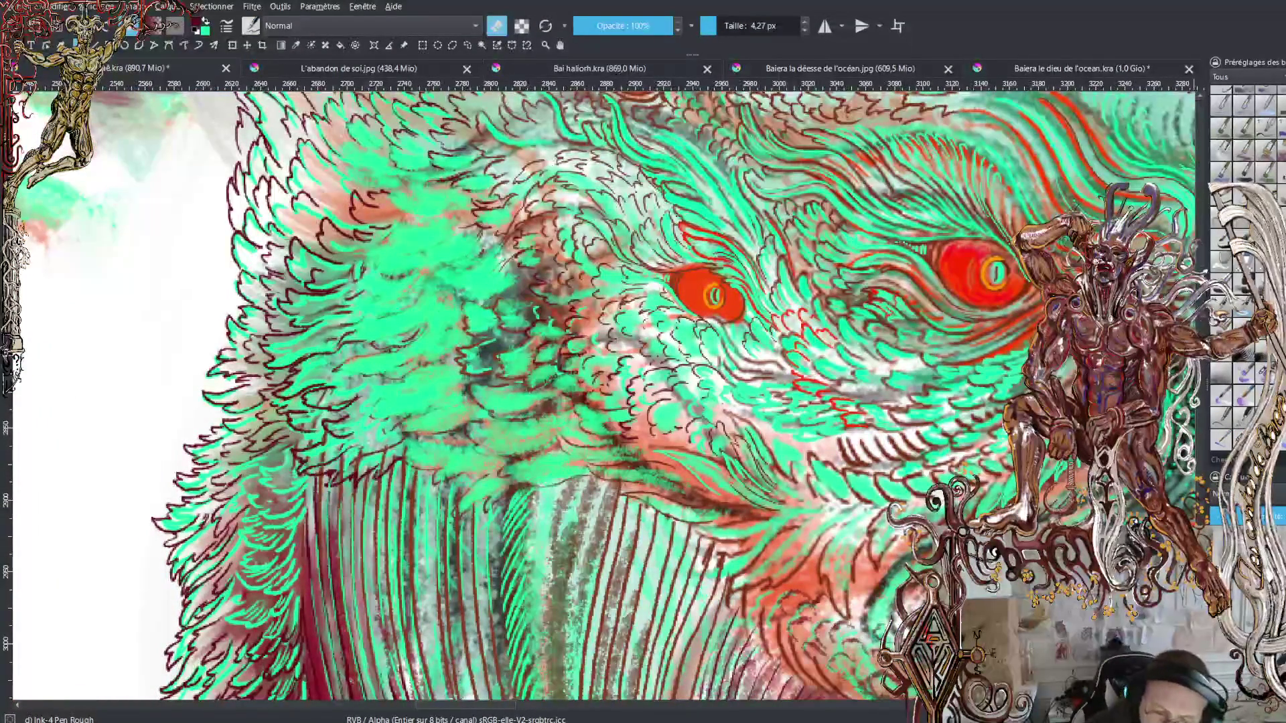
{"action": "scroll", "coordinate": [1204, 267], "scroll_direction": "down", "scroll_amount": 5}
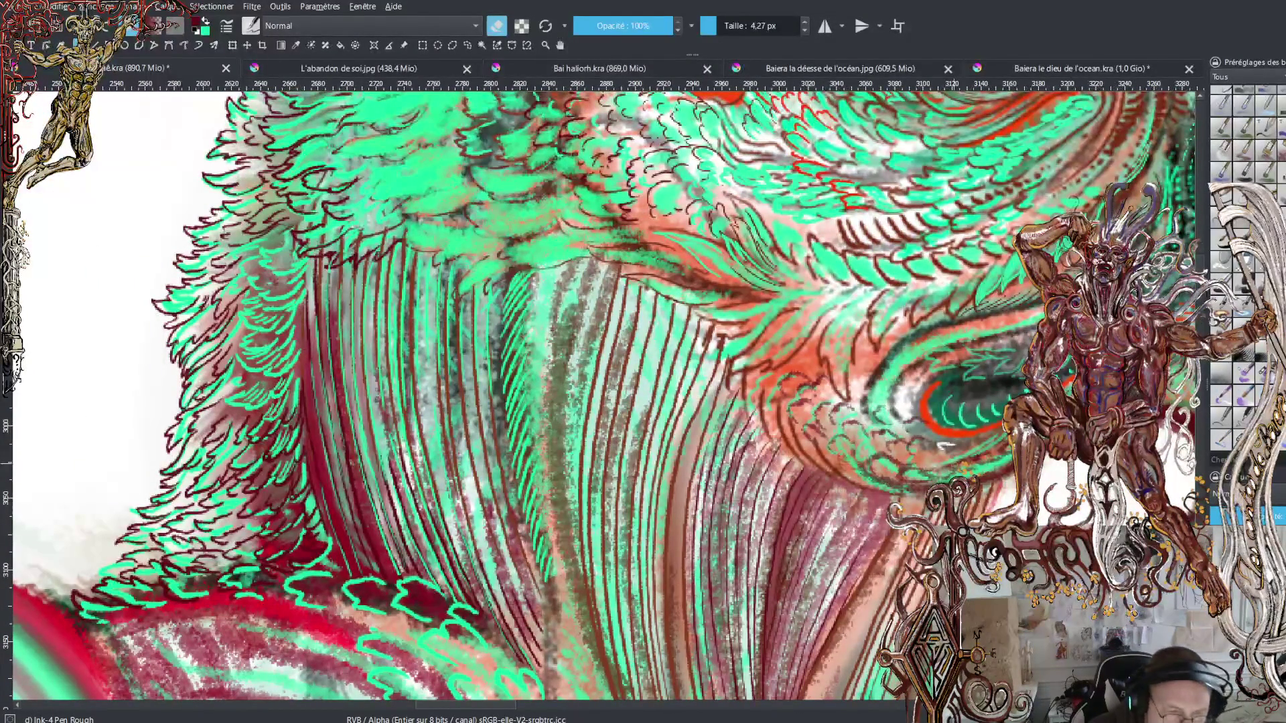
{"action": "left_click", "coordinate": [497, 27]}
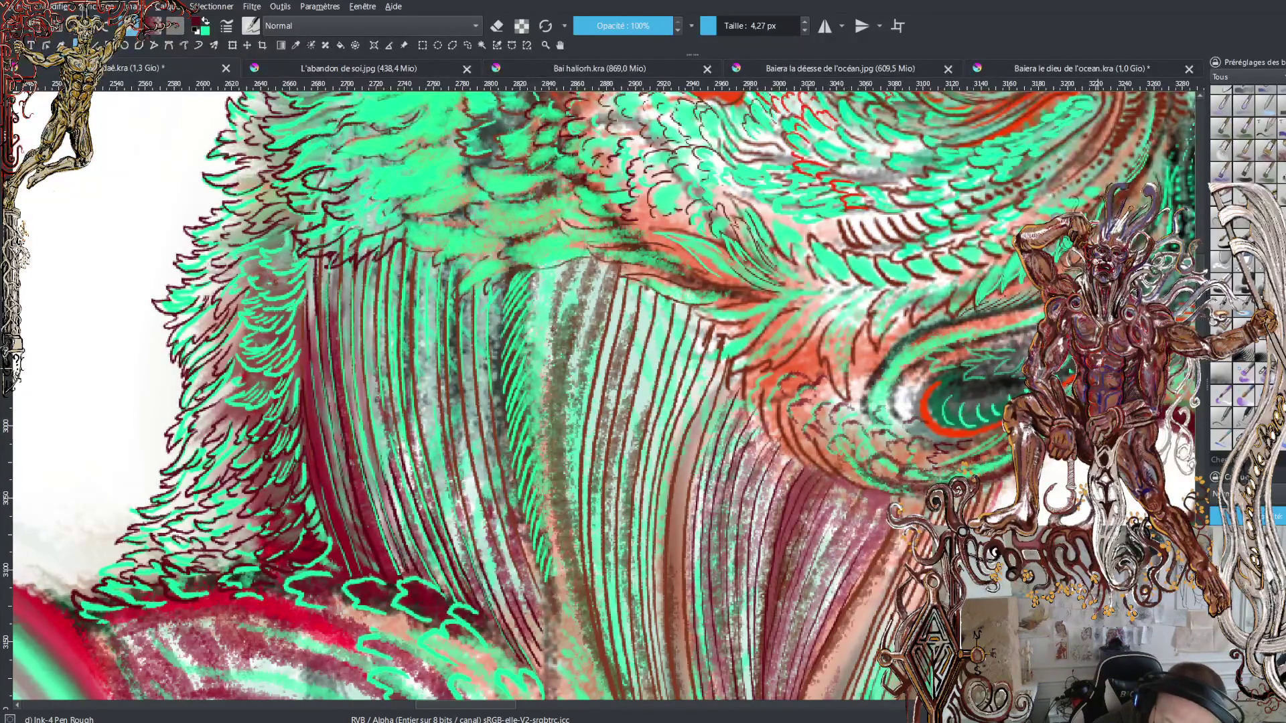
Step: Ink short dark red lines along the eye's upper outline and below its red edge
{"action": "mouse_move", "coordinate": [998, 427]}
{"action": "left_mouse_down"}
{"action": "mouse_move", "coordinate": [921, 432]}
{"action": "mouse_move", "coordinate": [921, 369]}
{"action": "mouse_move", "coordinate": [998, 429]}
{"action": "left_mouse_up"}
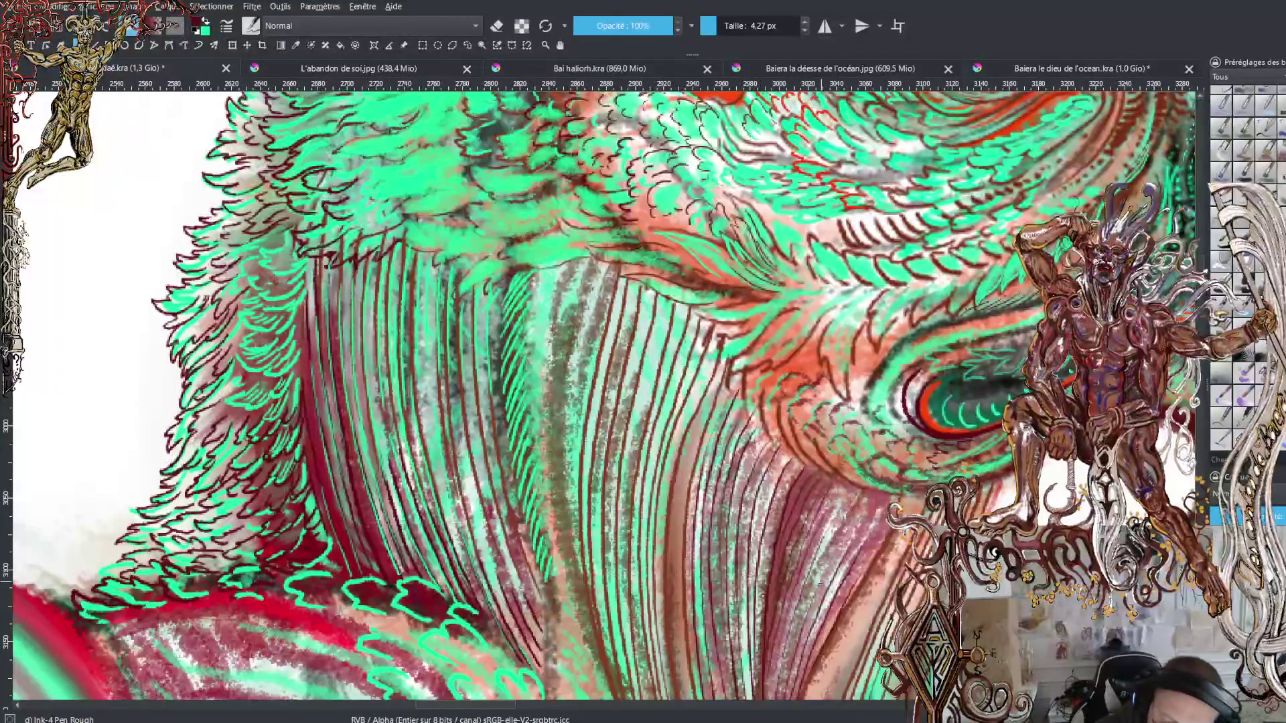
{"action": "mouse_move", "coordinate": [483, 707]}
{"action": "left_mouse_down"}
{"action": "mouse_move", "coordinate": [535, 712]}
{"action": "mouse_move", "coordinate": [701, 385]}
{"action": "mouse_move", "coordinate": [784, 347]}
{"action": "mouse_move", "coordinate": [847, 347]}
{"action": "left_mouse_up"}
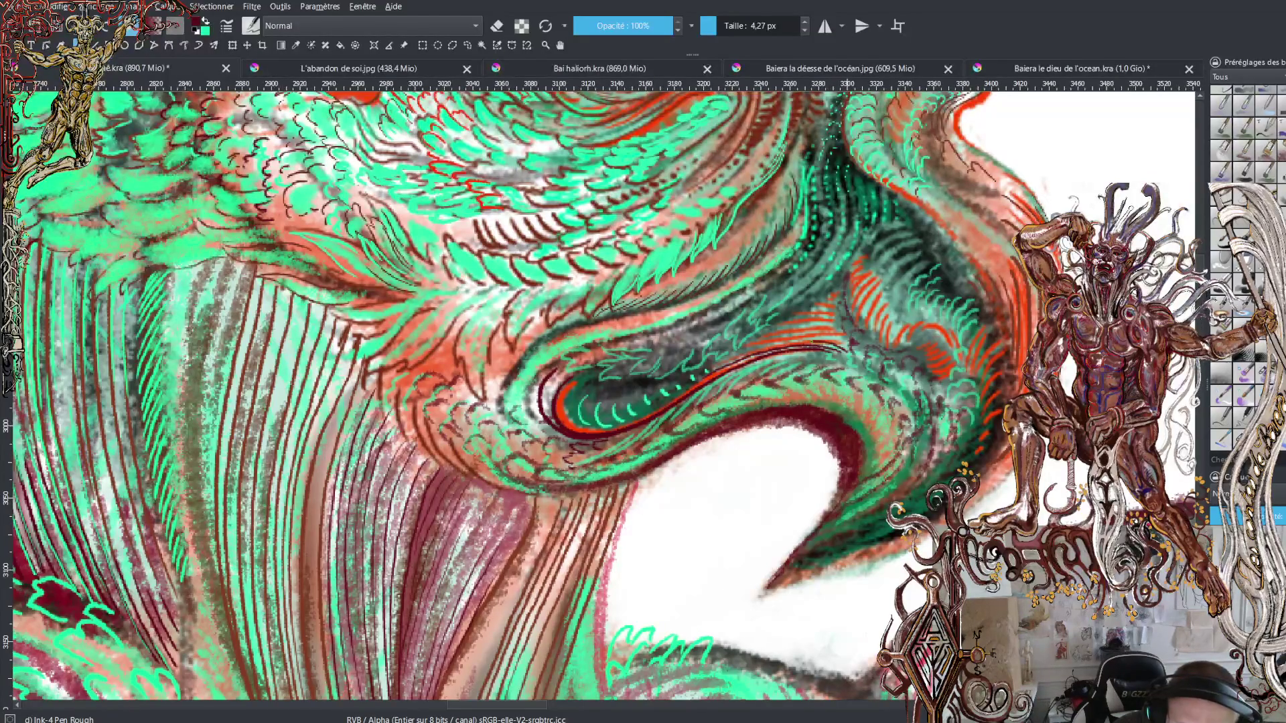
{"action": "mouse_move", "coordinate": [738, 355]}
{"action": "left_mouse_down"}
{"action": "mouse_move", "coordinate": [709, 371]}
{"action": "mouse_move", "coordinate": [820, 335]}
{"action": "left_mouse_up"}
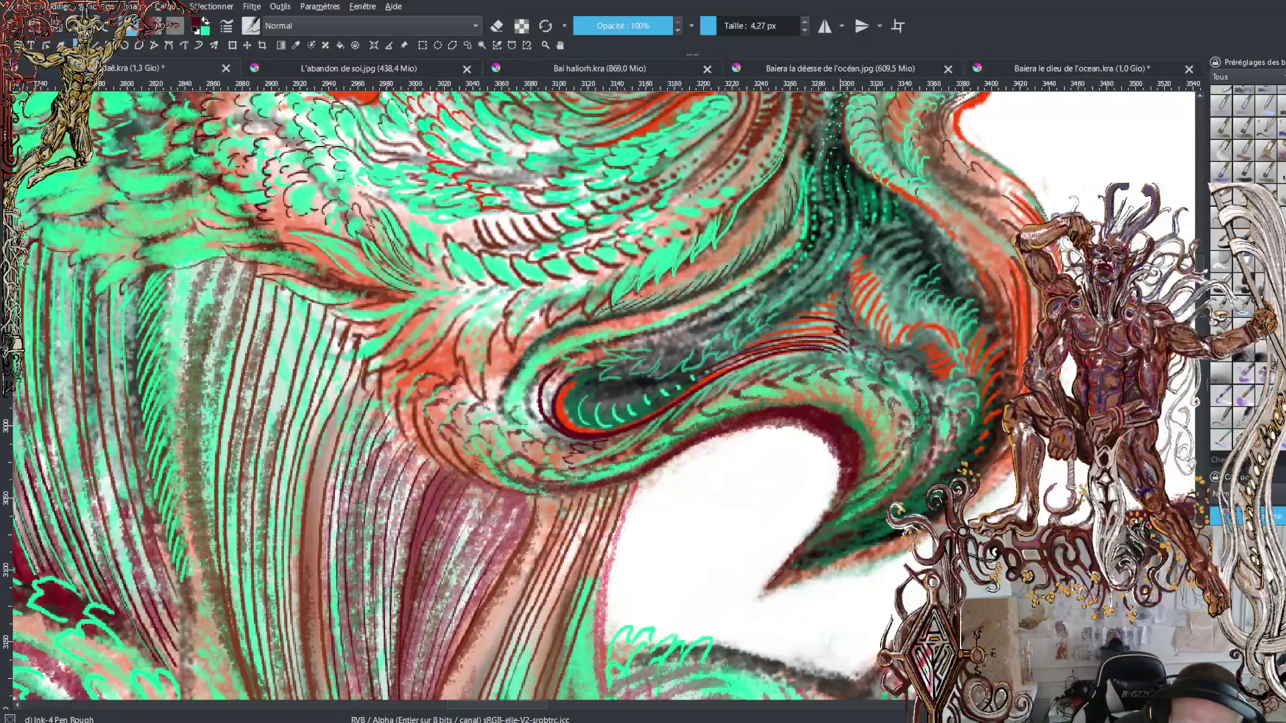
{"action": "left_click_drag", "start_coordinate": [799, 316], "coordinate": [759, 335]}
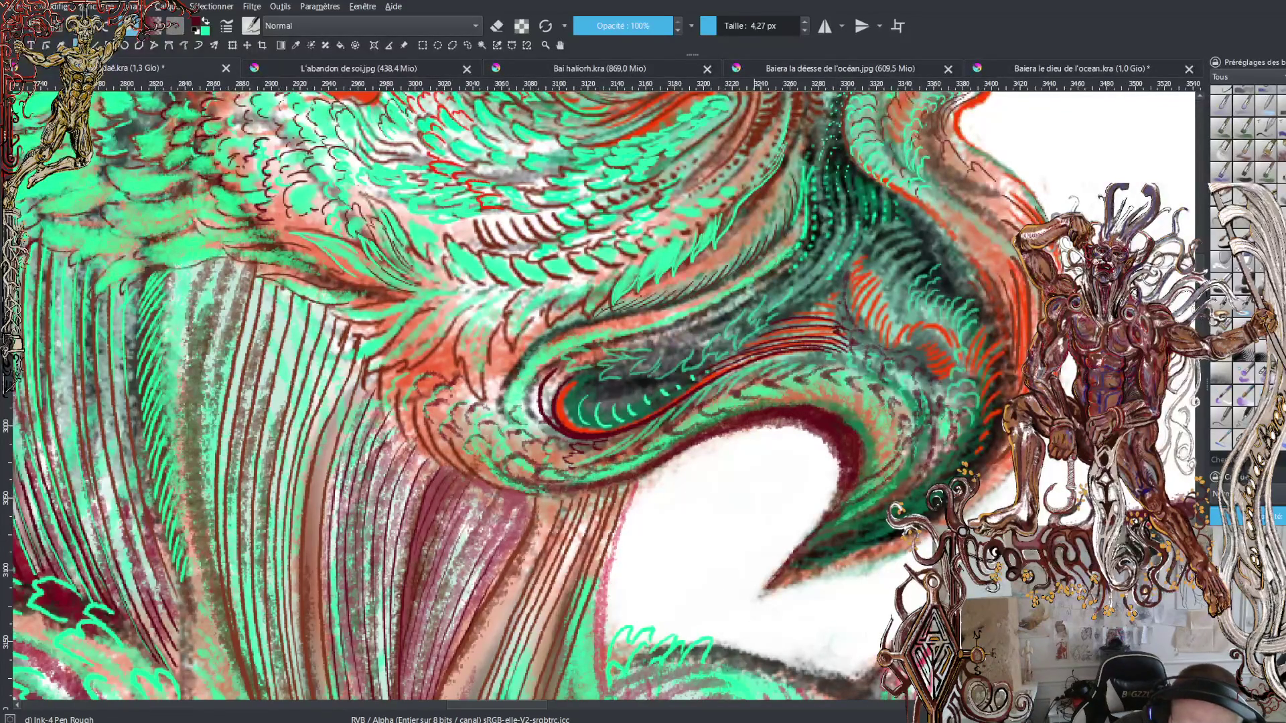
{"action": "left_click_drag", "start_coordinate": [838, 331], "coordinate": [745, 346]}
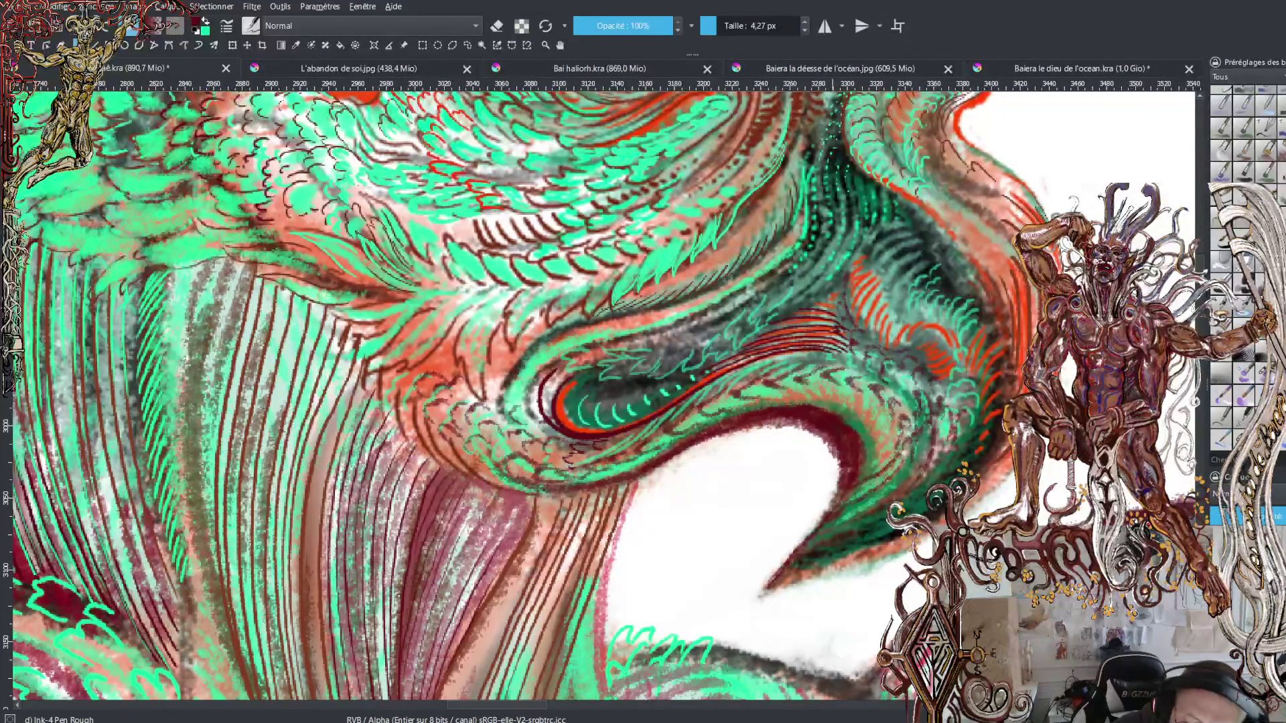
{"action": "left_click_drag", "start_coordinate": [834, 302], "coordinate": [788, 308]}
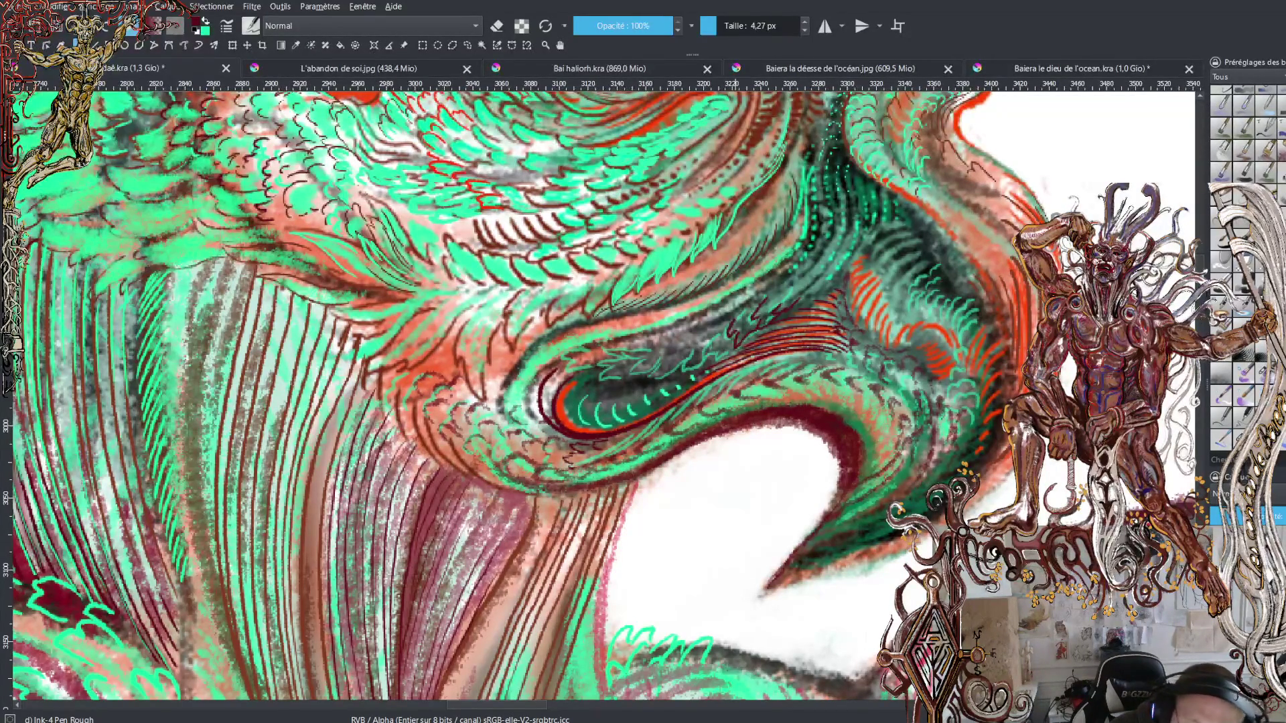
Step: Hatch dark red strokes beside the eye, extending them further left
{"action": "mouse_move", "coordinate": [717, 353]}
{"action": "left_mouse_down"}
{"action": "mouse_move", "coordinate": [705, 354]}
{"action": "mouse_move", "coordinate": [714, 326]}
{"action": "mouse_move", "coordinate": [684, 368]}
{"action": "mouse_move", "coordinate": [692, 357]}
{"action": "left_mouse_up"}
{"action": "left_click_drag", "start_coordinate": [705, 332], "coordinate": [663, 373]}
{"action": "left_click_drag", "start_coordinate": [666, 368], "coordinate": [651, 379]}
{"action": "mouse_move", "coordinate": [672, 346]}
{"action": "left_mouse_down"}
{"action": "mouse_move", "coordinate": [636, 371]}
{"action": "mouse_move", "coordinate": [629, 356]}
{"action": "mouse_move", "coordinate": [641, 352]}
{"action": "mouse_move", "coordinate": [602, 353]}
{"action": "mouse_move", "coordinate": [615, 352]}
{"action": "mouse_move", "coordinate": [596, 378]}
{"action": "mouse_move", "coordinate": [572, 352]}
{"action": "mouse_move", "coordinate": [558, 379]}
{"action": "mouse_move", "coordinate": [569, 375]}
{"action": "left_mouse_up"}
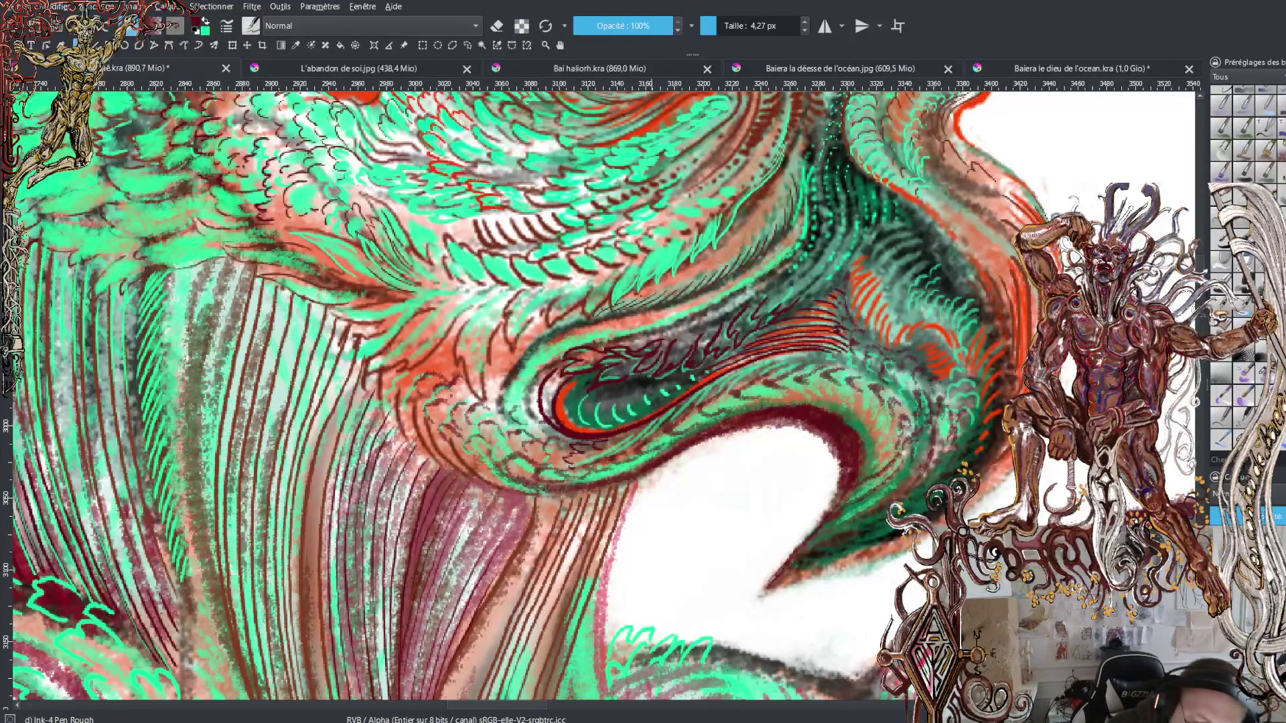
Step: Hatch short dark strokes above the curled eye, working up and to the right
{"action": "left_click_drag", "start_coordinate": [648, 254], "coordinate": [636, 295]}
{"action": "left_click_drag", "start_coordinate": [656, 272], "coordinate": [645, 283]}
{"action": "left_click_drag", "start_coordinate": [673, 240], "coordinate": [654, 283]}
{"action": "mouse_move", "coordinate": [690, 235]}
{"action": "left_mouse_down"}
{"action": "mouse_move", "coordinate": [670, 279]}
{"action": "mouse_move", "coordinate": [676, 268]}
{"action": "left_mouse_up"}
{"action": "mouse_move", "coordinate": [698, 237]}
{"action": "left_mouse_down"}
{"action": "mouse_move", "coordinate": [688, 265]}
{"action": "mouse_move", "coordinate": [696, 257]}
{"action": "left_mouse_up"}
{"action": "mouse_move", "coordinate": [719, 228]}
{"action": "left_mouse_down"}
{"action": "mouse_move", "coordinate": [704, 247]}
{"action": "mouse_move", "coordinate": [720, 238]}
{"action": "left_mouse_up"}
{"action": "mouse_move", "coordinate": [748, 194]}
{"action": "left_mouse_down"}
{"action": "mouse_move", "coordinate": [733, 215]}
{"action": "mouse_move", "coordinate": [762, 185]}
{"action": "left_mouse_up"}
{"action": "left_click_drag", "start_coordinate": [778, 162], "coordinate": [772, 177]}
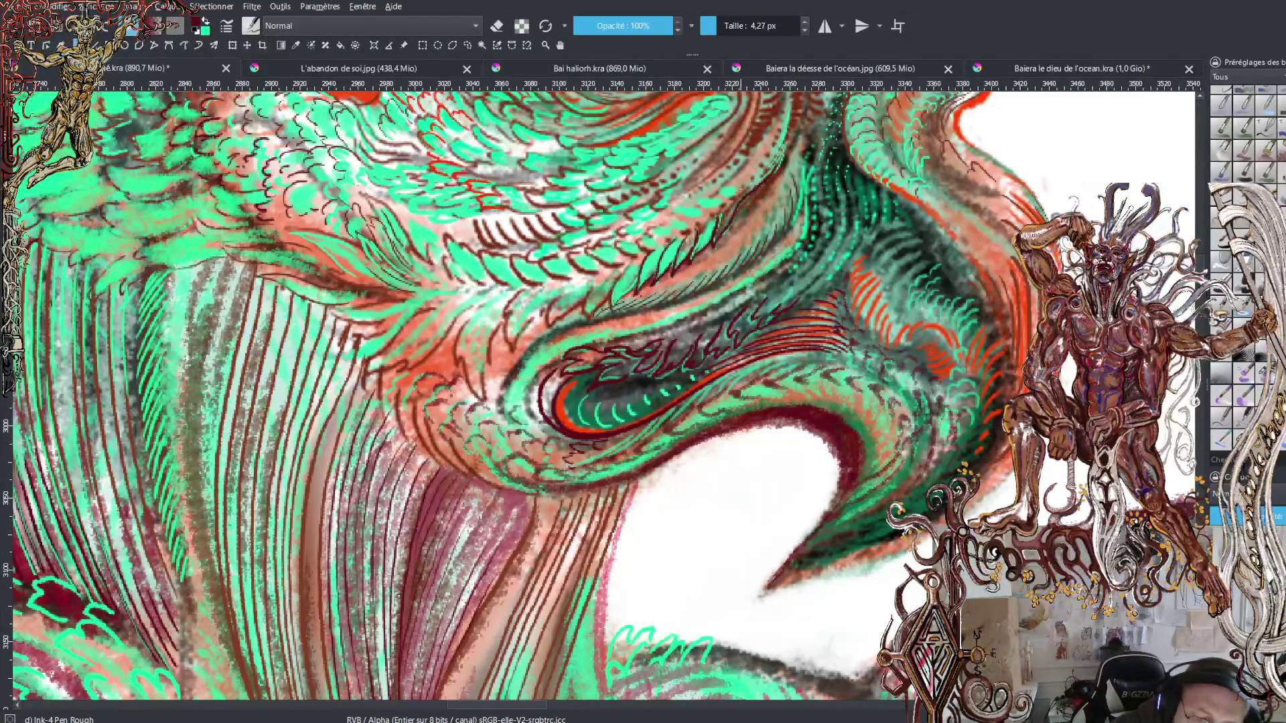
Step: Fill gaps and thicken the band below the upper hatching with more strokes
{"action": "left_click_drag", "start_coordinate": [734, 193], "coordinate": [675, 211]}
{"action": "left_click_drag", "start_coordinate": [681, 207], "coordinate": [673, 219]}
{"action": "left_click_drag", "start_coordinate": [699, 215], "coordinate": [664, 231]}
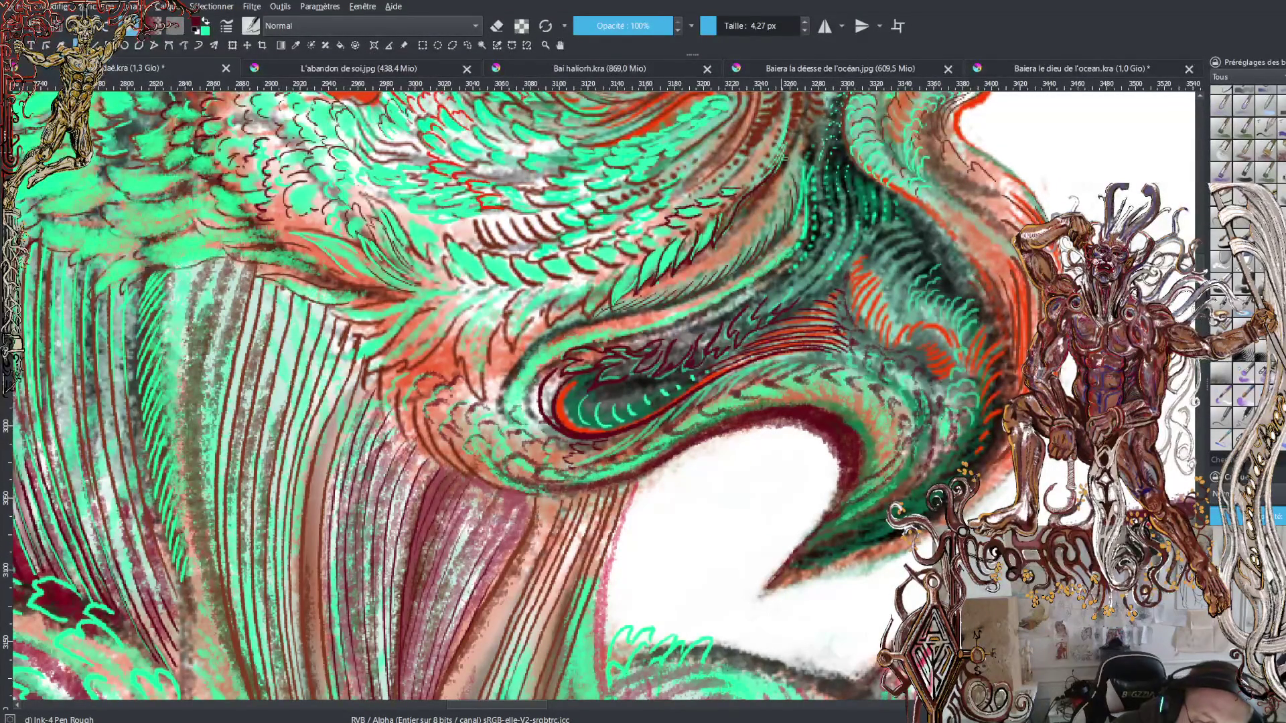
{"action": "mouse_move", "coordinate": [734, 178]}
{"action": "left_mouse_down"}
{"action": "mouse_move", "coordinate": [753, 170]}
{"action": "mouse_move", "coordinate": [735, 172]}
{"action": "mouse_move", "coordinate": [757, 138]}
{"action": "left_mouse_up"}
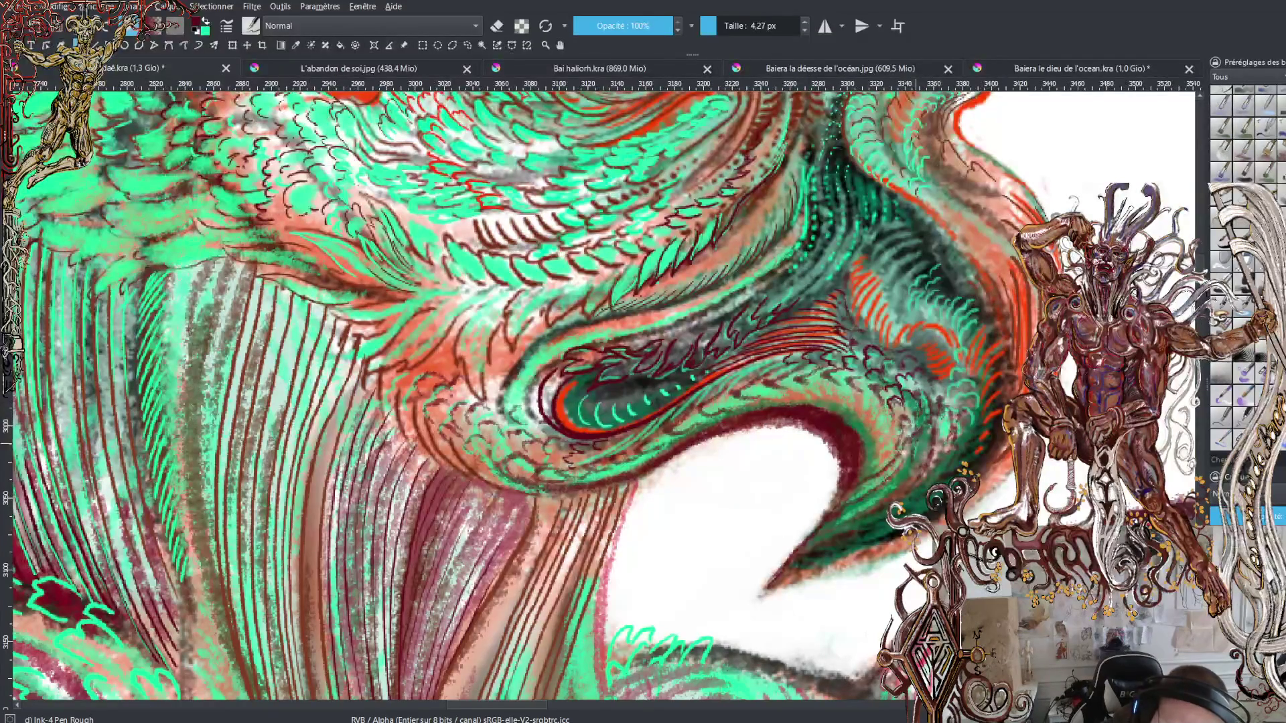
Step: Hatch small ink marks beside the dark beak shape, extending up along its edge
{"action": "left_click_drag", "start_coordinate": [898, 413], "coordinate": [912, 428]}
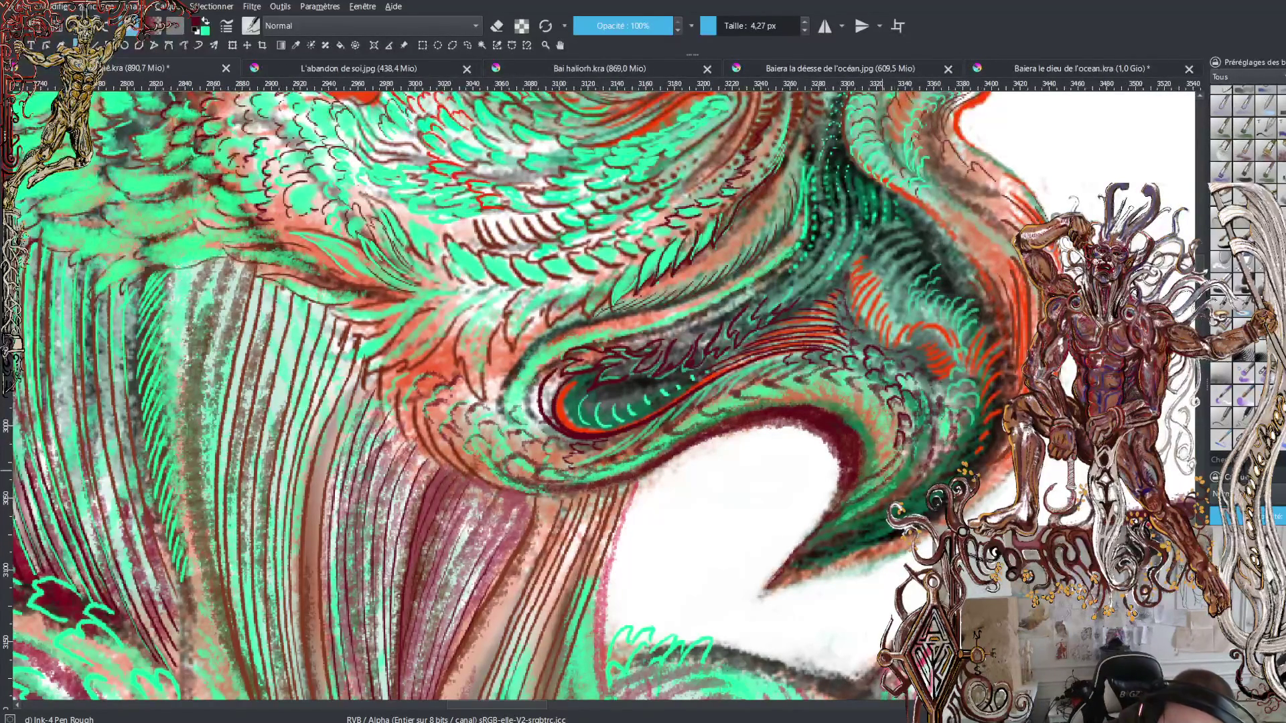
{"action": "mouse_move", "coordinate": [889, 457]}
{"action": "left_mouse_down"}
{"action": "mouse_move", "coordinate": [879, 467]}
{"action": "mouse_move", "coordinate": [878, 443]}
{"action": "left_mouse_up"}
{"action": "mouse_move", "coordinate": [888, 408]}
{"action": "left_mouse_down"}
{"action": "mouse_move", "coordinate": [880, 434]}
{"action": "mouse_move", "coordinate": [872, 426]}
{"action": "left_mouse_up"}
{"action": "mouse_move", "coordinate": [880, 396]}
{"action": "left_mouse_down"}
{"action": "mouse_move", "coordinate": [868, 422]}
{"action": "mouse_move", "coordinate": [845, 400]}
{"action": "left_mouse_up"}
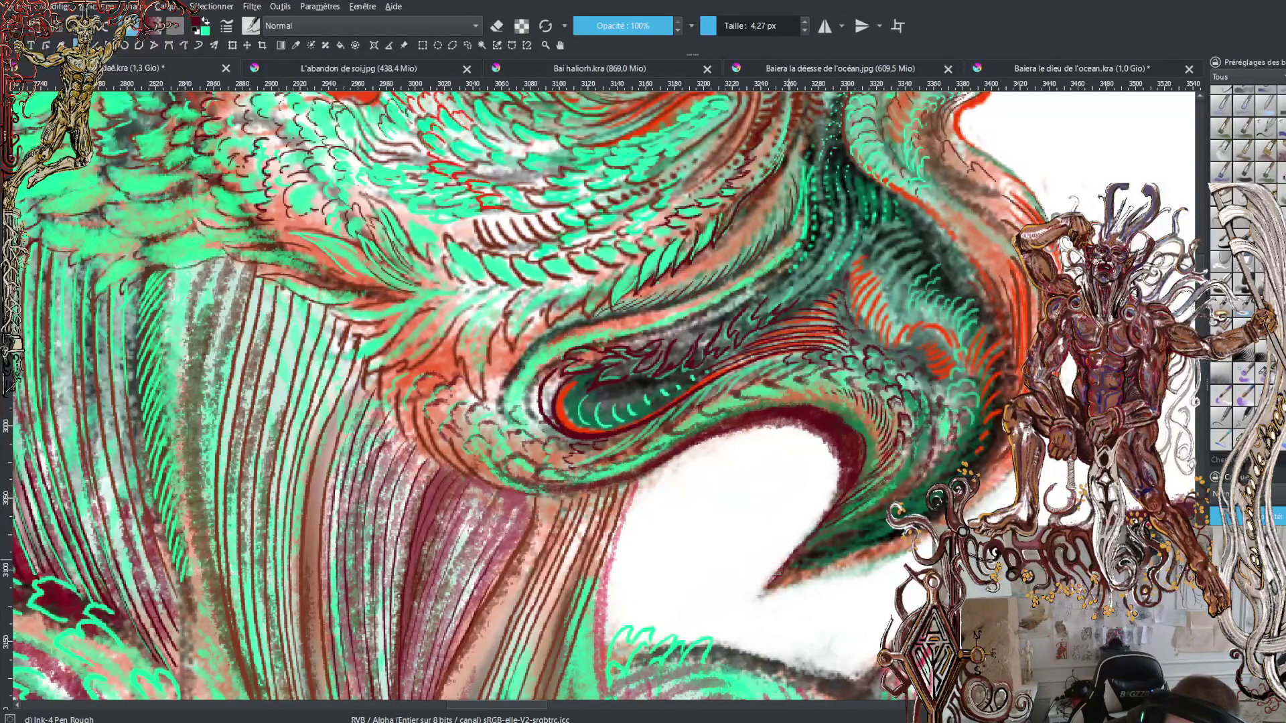
Step: Trace dark ink strokes along the beak's lower and right edges
{"action": "left_click_drag", "start_coordinate": [898, 490], "coordinate": [812, 540]}
{"action": "left_click_drag", "start_coordinate": [810, 546], "coordinate": [938, 476]}
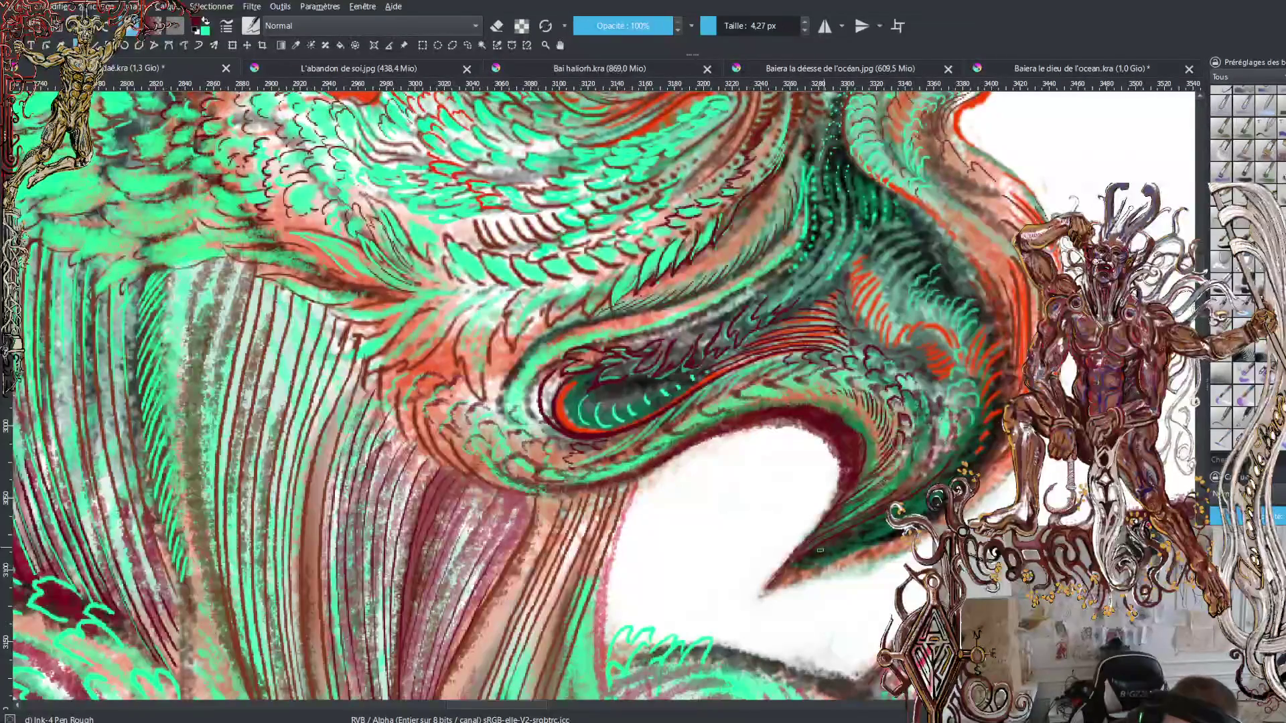
{"action": "left_click_drag", "start_coordinate": [906, 510], "coordinate": [925, 496]}
{"action": "left_click_drag", "start_coordinate": [801, 568], "coordinate": [861, 545]}
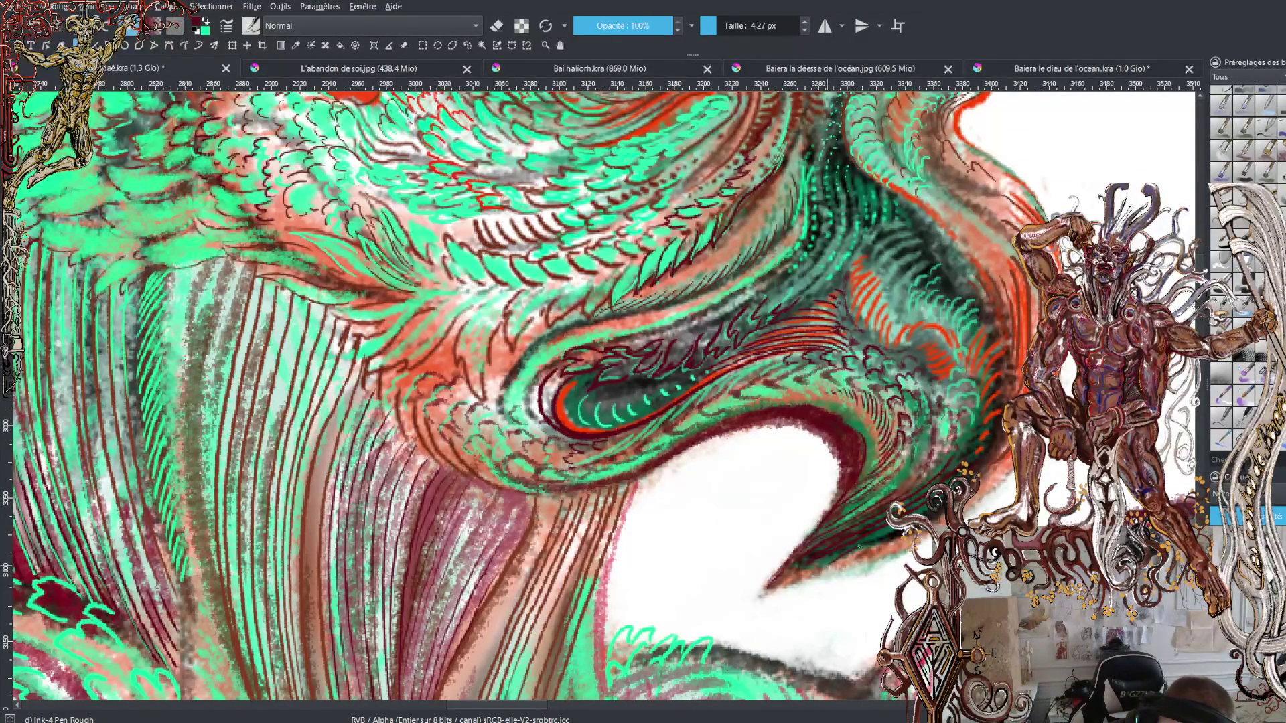
{"action": "left_click_drag", "start_coordinate": [980, 476], "coordinate": [1002, 457]}
{"action": "left_click_drag", "start_coordinate": [848, 565], "coordinate": [883, 543]}
{"action": "left_click_drag", "start_coordinate": [979, 487], "coordinate": [1016, 457]}
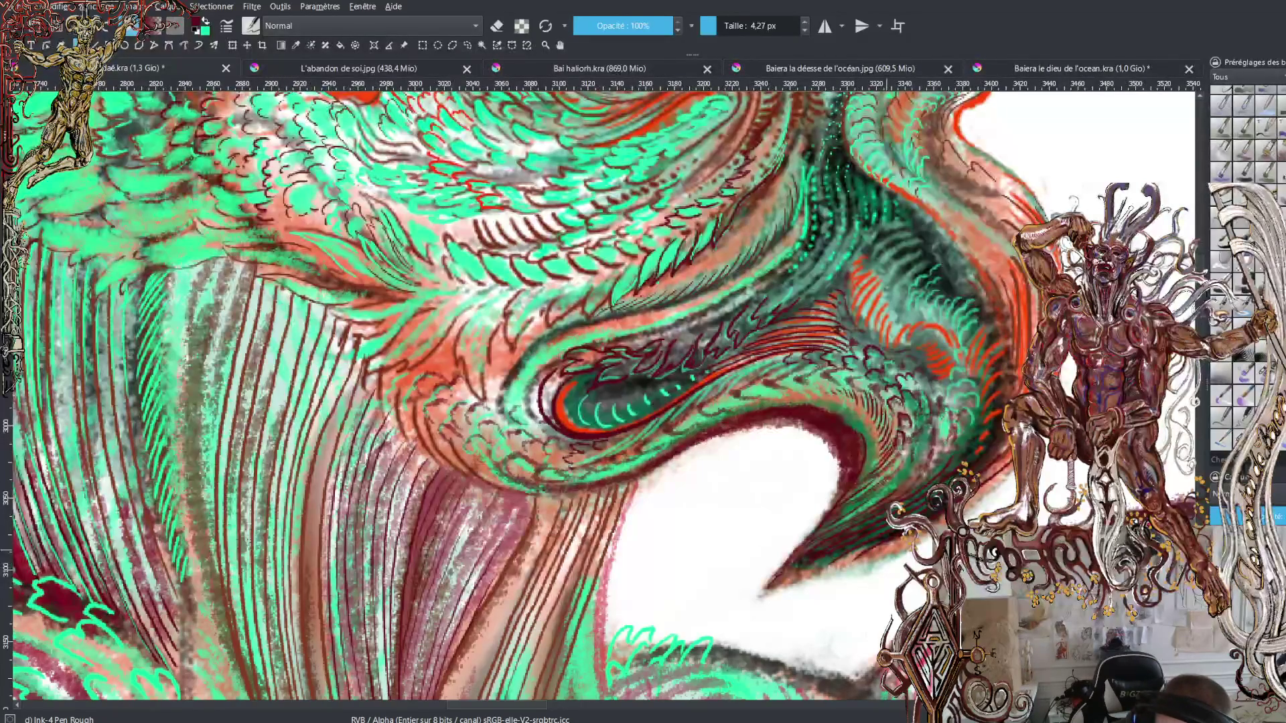
{"action": "left_click_drag", "start_coordinate": [882, 551], "coordinate": [990, 487]}
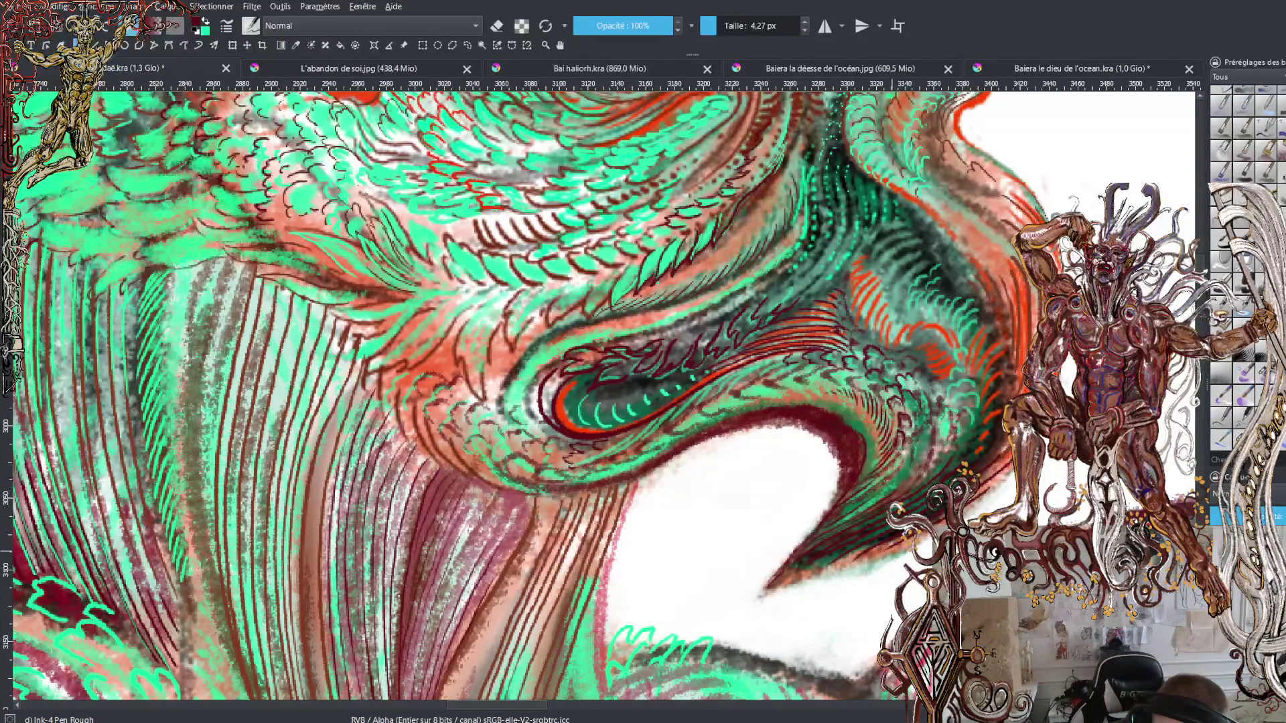
{"action": "left_click_drag", "start_coordinate": [901, 548], "coordinate": [1013, 471]}
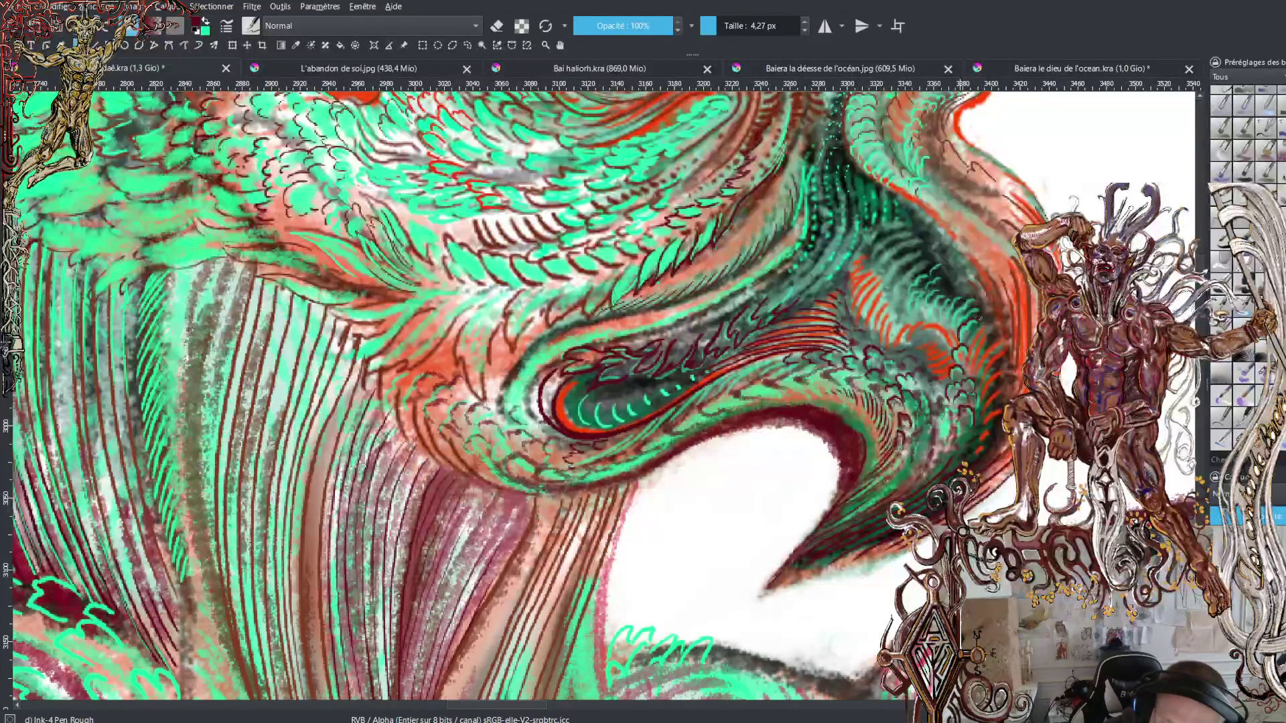
Step: Add a stroke to the existing hatching, then hatch the lower red edge in dark red
{"action": "mouse_move", "coordinate": [965, 328]}
{"action": "left_mouse_down"}
{"action": "mouse_move", "coordinate": [952, 306]}
{"action": "mouse_move", "coordinate": [968, 293]}
{"action": "mouse_move", "coordinate": [953, 292]}
{"action": "left_mouse_up"}
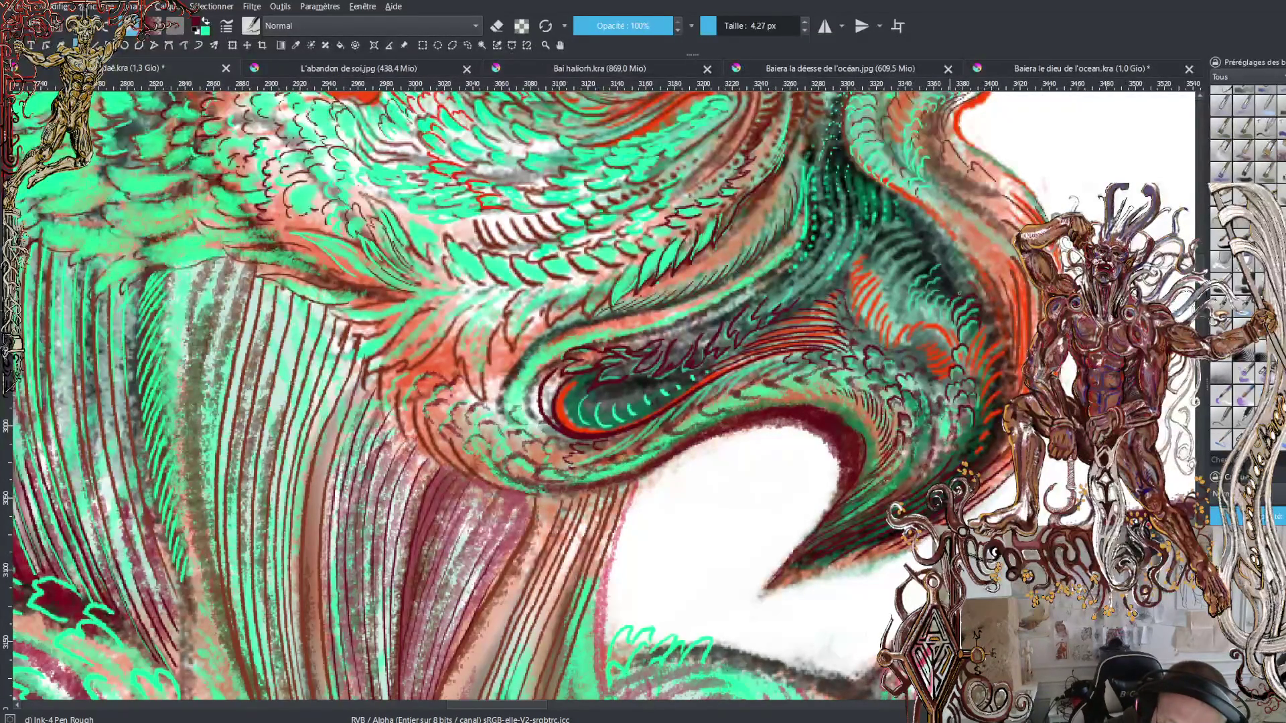
{"action": "key", "text": "x"}
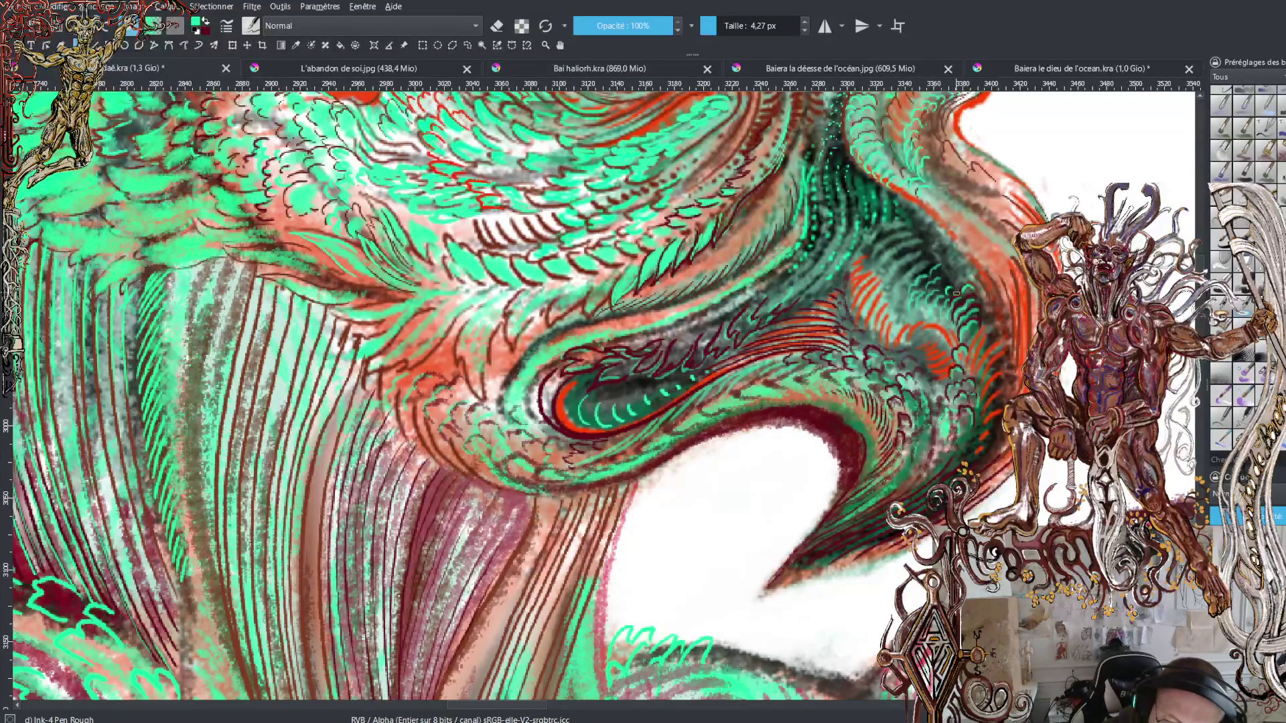
{"action": "key", "text": "x"}
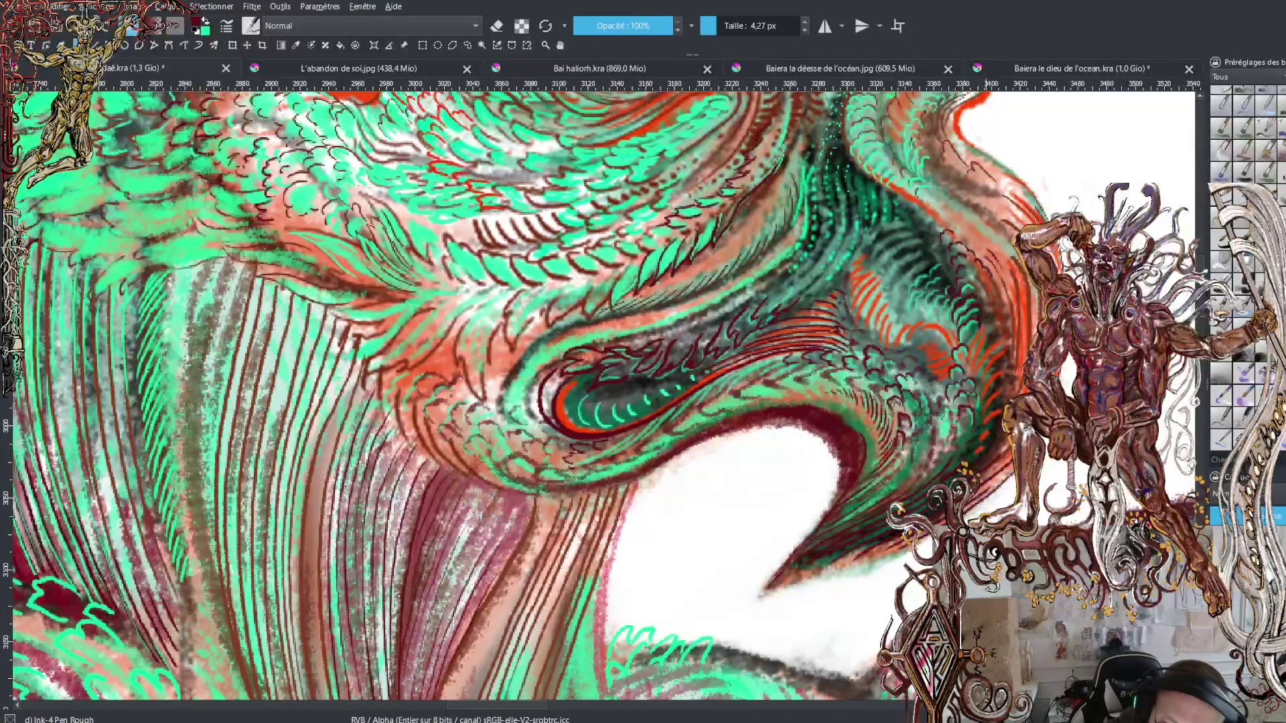
{"action": "left_click_drag", "start_coordinate": [990, 253], "coordinate": [1007, 284]}
{"action": "left_click_drag", "start_coordinate": [992, 241], "coordinate": [1014, 280]}
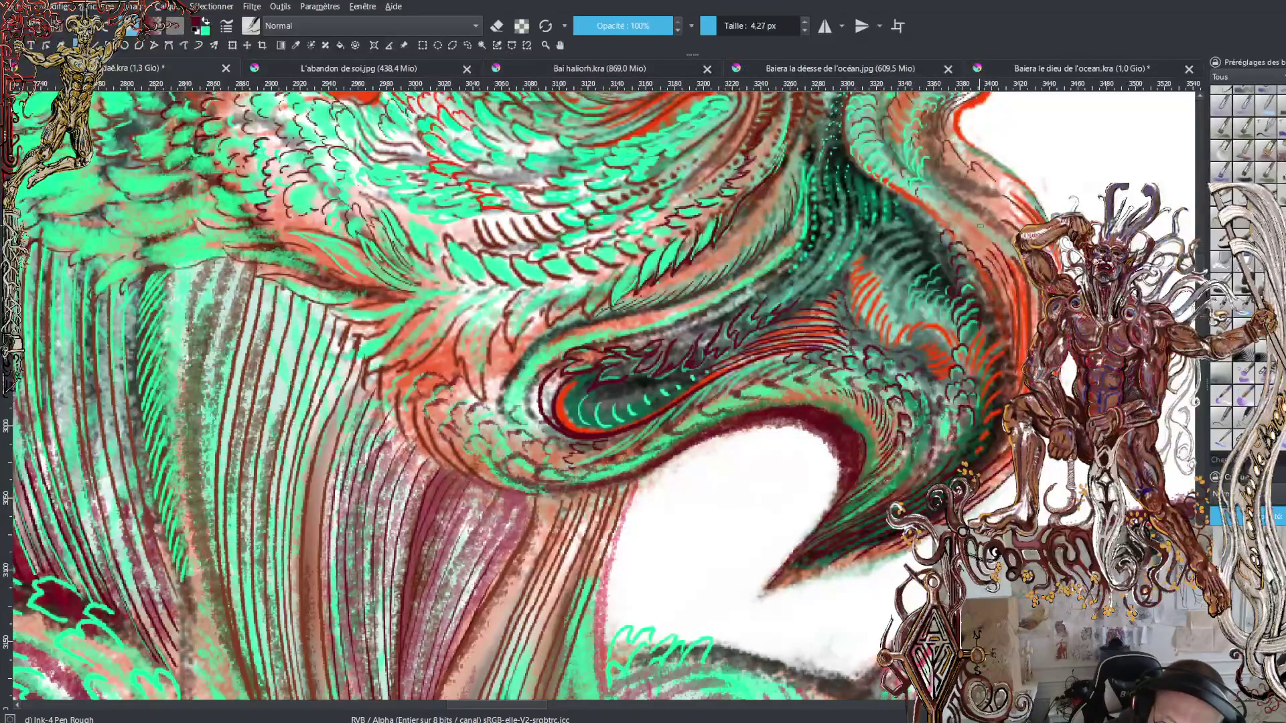
{"action": "left_click_drag", "start_coordinate": [979, 225], "coordinate": [1022, 269]}
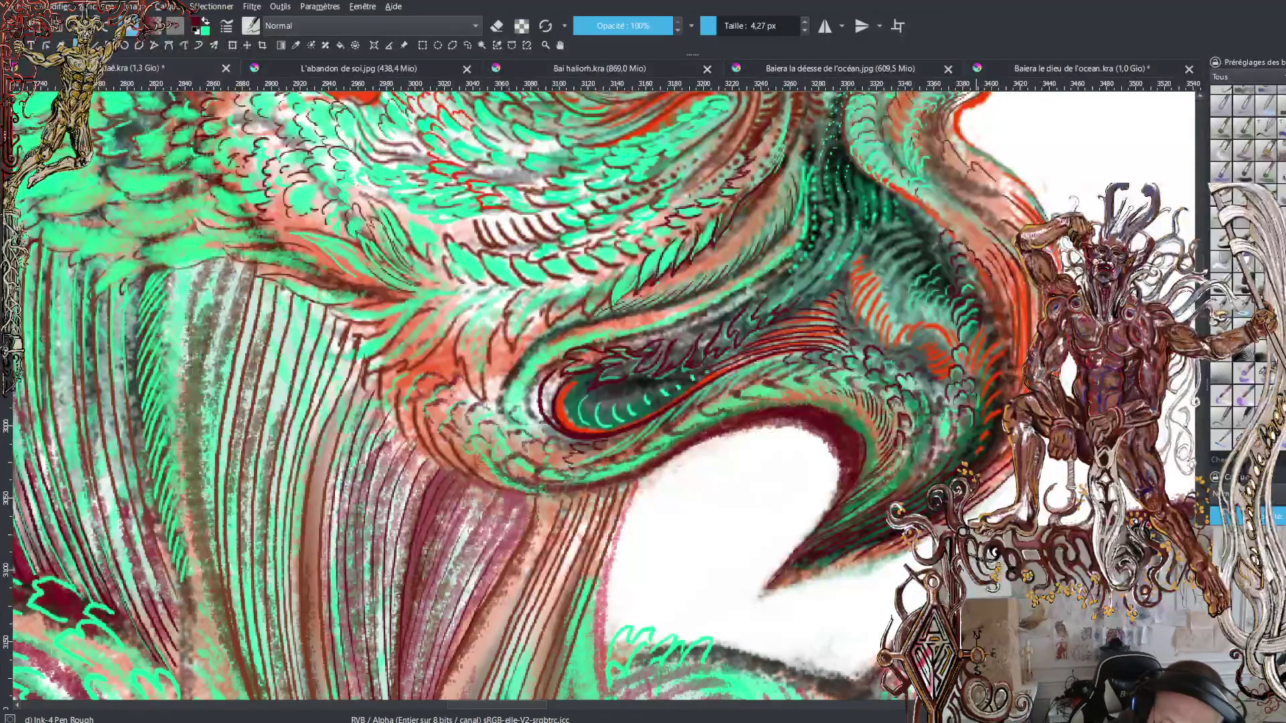
{"action": "left_click_drag", "start_coordinate": [981, 219], "coordinate": [1008, 239]}
{"action": "mouse_move", "coordinate": [989, 218]}
{"action": "left_mouse_down"}
{"action": "mouse_move", "coordinate": [1012, 235]}
{"action": "mouse_move", "coordinate": [990, 219]}
{"action": "left_mouse_up"}
Step: Continue the dark hatching up the red edge to the crest's top
{"action": "mouse_move", "coordinate": [962, 208]}
{"action": "left_mouse_down"}
{"action": "mouse_move", "coordinate": [982, 217]}
{"action": "mouse_move", "coordinate": [960, 194]}
{"action": "left_mouse_up"}
{"action": "left_click_drag", "start_coordinate": [948, 177], "coordinate": [956, 181]}
{"action": "left_click_drag", "start_coordinate": [947, 164], "coordinate": [980, 191]}
{"action": "left_click_drag", "start_coordinate": [971, 175], "coordinate": [1010, 196]}
{"action": "left_click_drag", "start_coordinate": [1006, 194], "coordinate": [1014, 195]}
{"action": "mouse_move", "coordinate": [1010, 194]}
{"action": "left_mouse_down"}
{"action": "mouse_move", "coordinate": [1021, 204]}
{"action": "mouse_move", "coordinate": [1010, 185]}
{"action": "left_mouse_up"}
{"action": "left_click_drag", "start_coordinate": [996, 170], "coordinate": [1028, 195]}
{"action": "left_click_drag", "start_coordinate": [1022, 193], "coordinate": [1034, 202]}
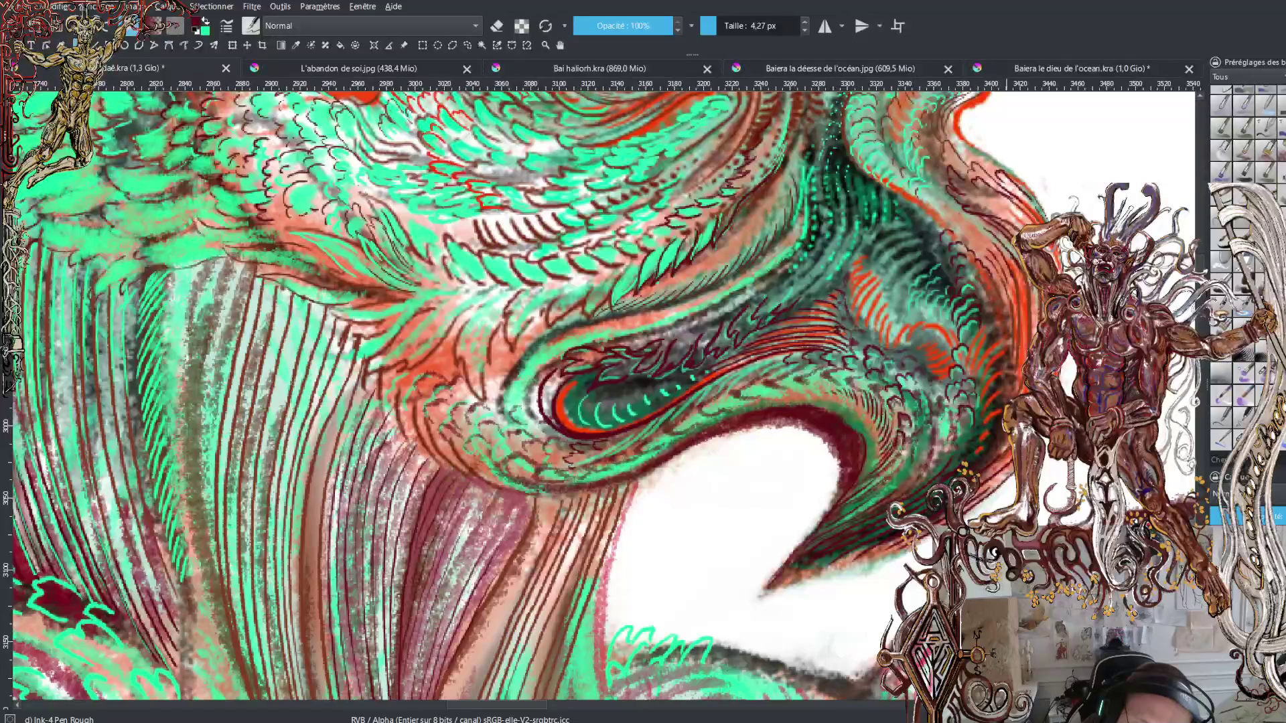
{"action": "left_click_drag", "start_coordinate": [979, 161], "coordinate": [990, 174]}
{"action": "left_click_drag", "start_coordinate": [979, 152], "coordinate": [1041, 210]}
{"action": "mouse_move", "coordinate": [963, 136]}
{"action": "left_mouse_down"}
{"action": "mouse_move", "coordinate": [980, 155]}
{"action": "mouse_move", "coordinate": [962, 150]}
{"action": "mouse_move", "coordinate": [966, 126]}
{"action": "left_mouse_up"}
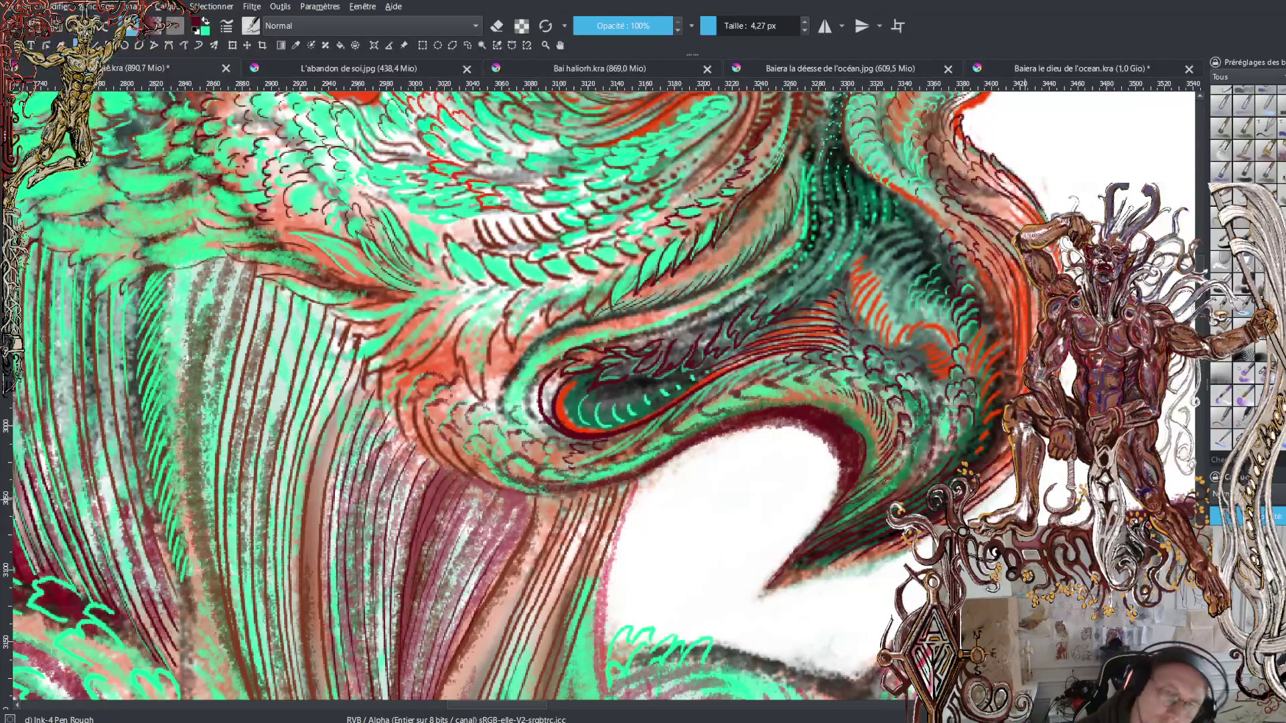
Step: Zoom out two steps to show the red-eyed bird head, crest and surrounding spirals
{"action": "key", "text": "minus"}
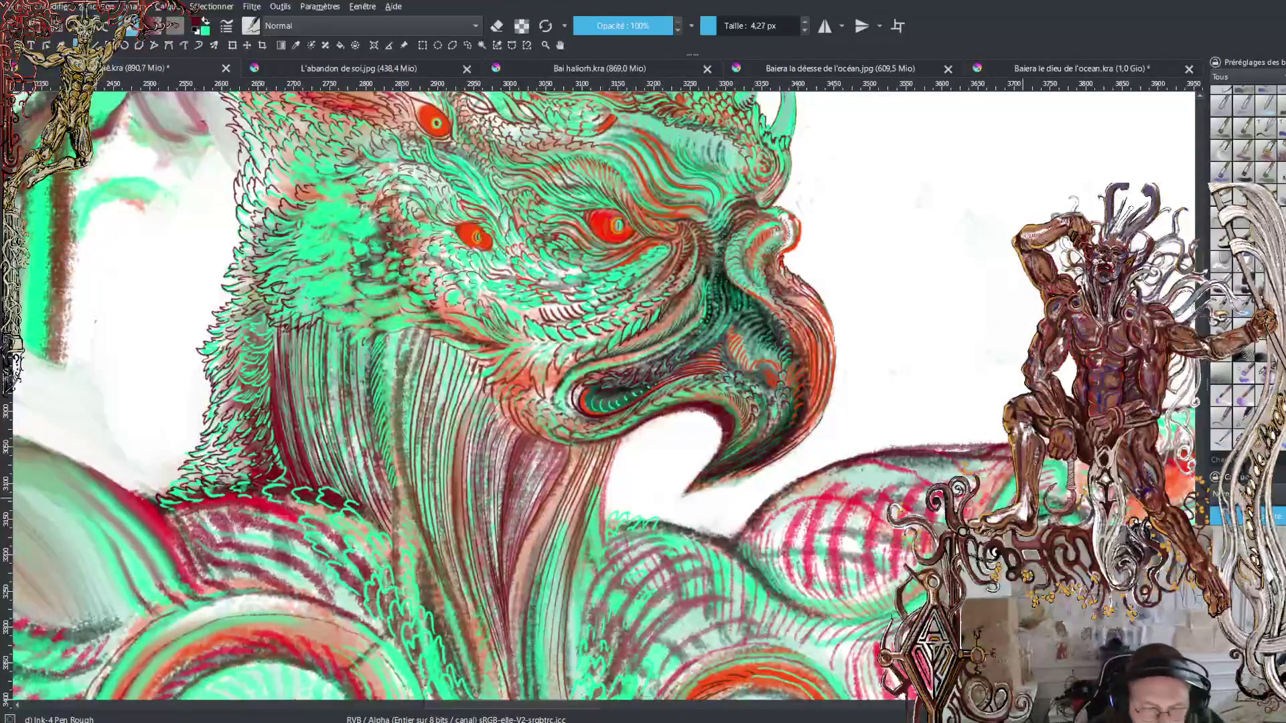
{"action": "key", "text": "minus"}
{"action": "key", "text": "minus"}
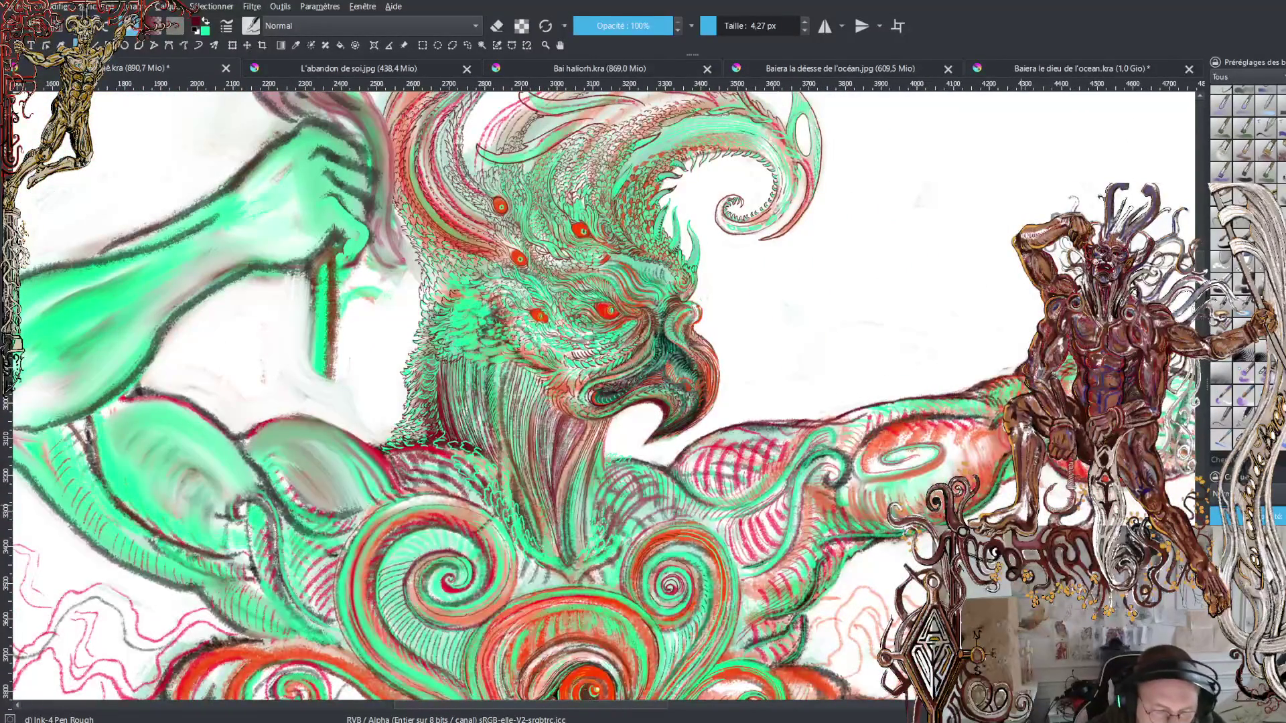
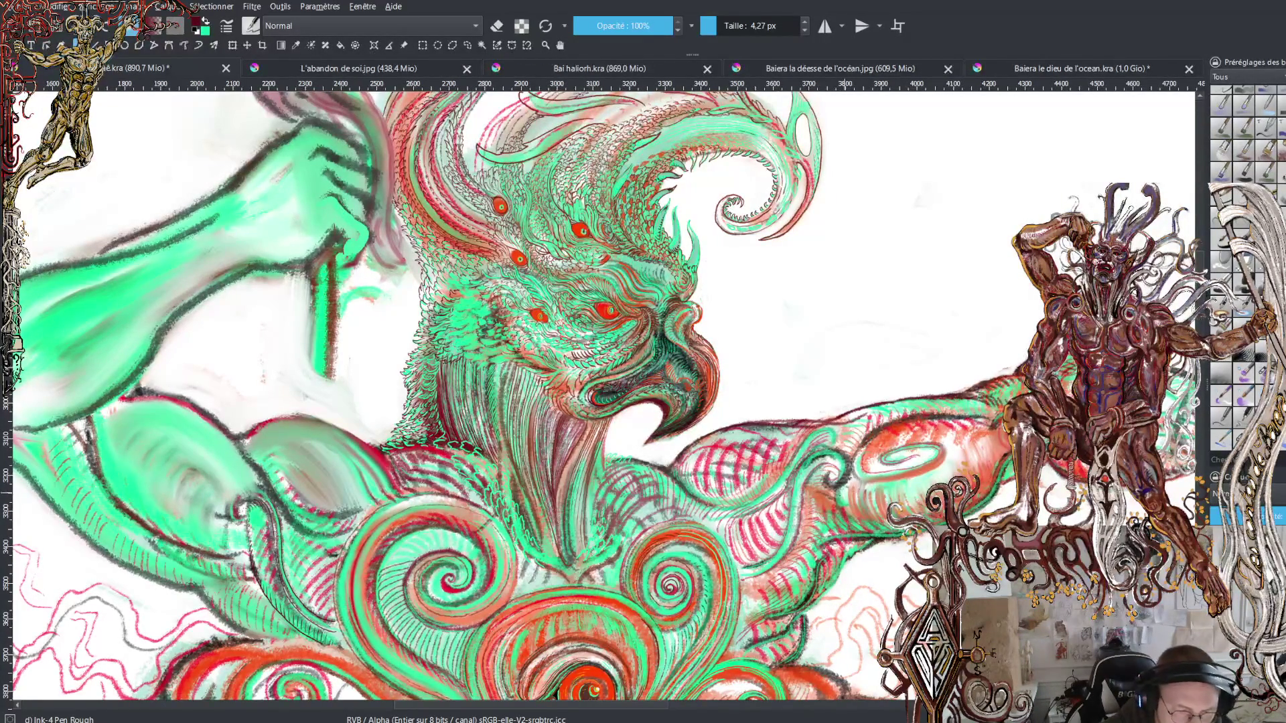
Step: Zoom in on the bird-headed deity's eyes and beak
{"action": "key", "text": "plus"}
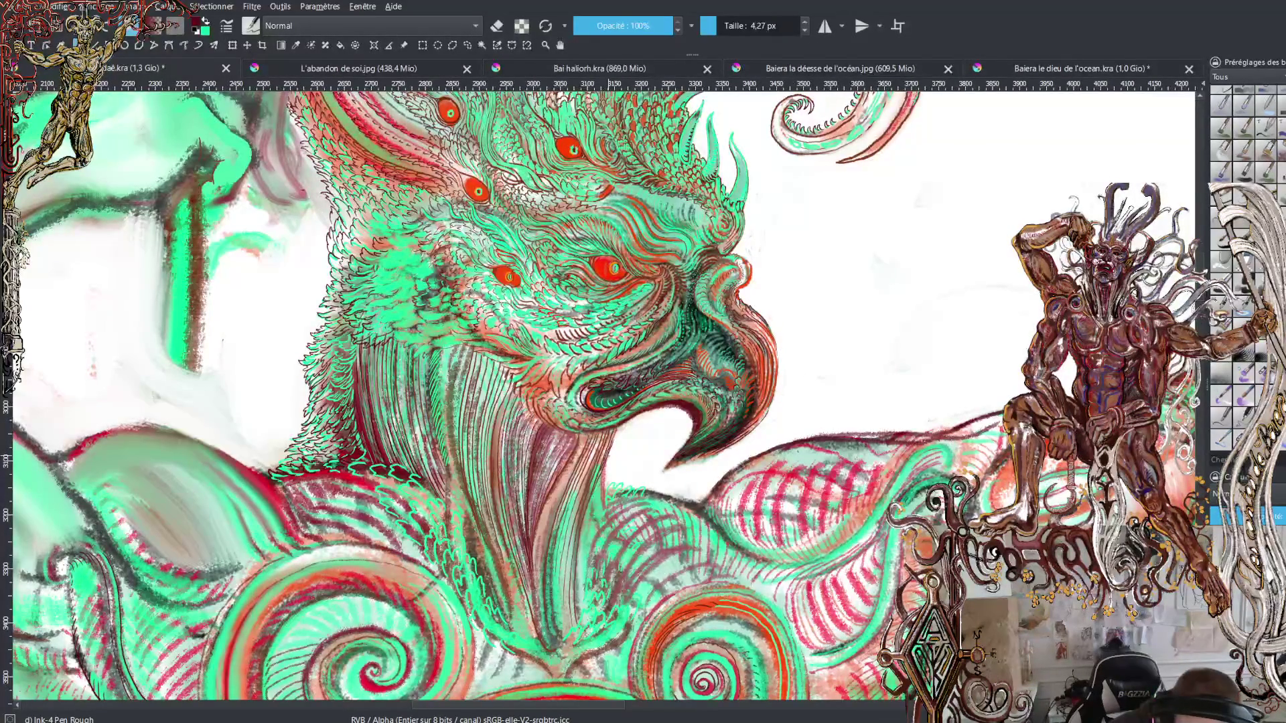
Step: Ink several short downward strokes just below the bird's beak
{"action": "left_click_drag", "start_coordinate": [599, 474], "coordinate": [578, 568]}
{"action": "left_click_drag", "start_coordinate": [597, 503], "coordinate": [587, 564]}
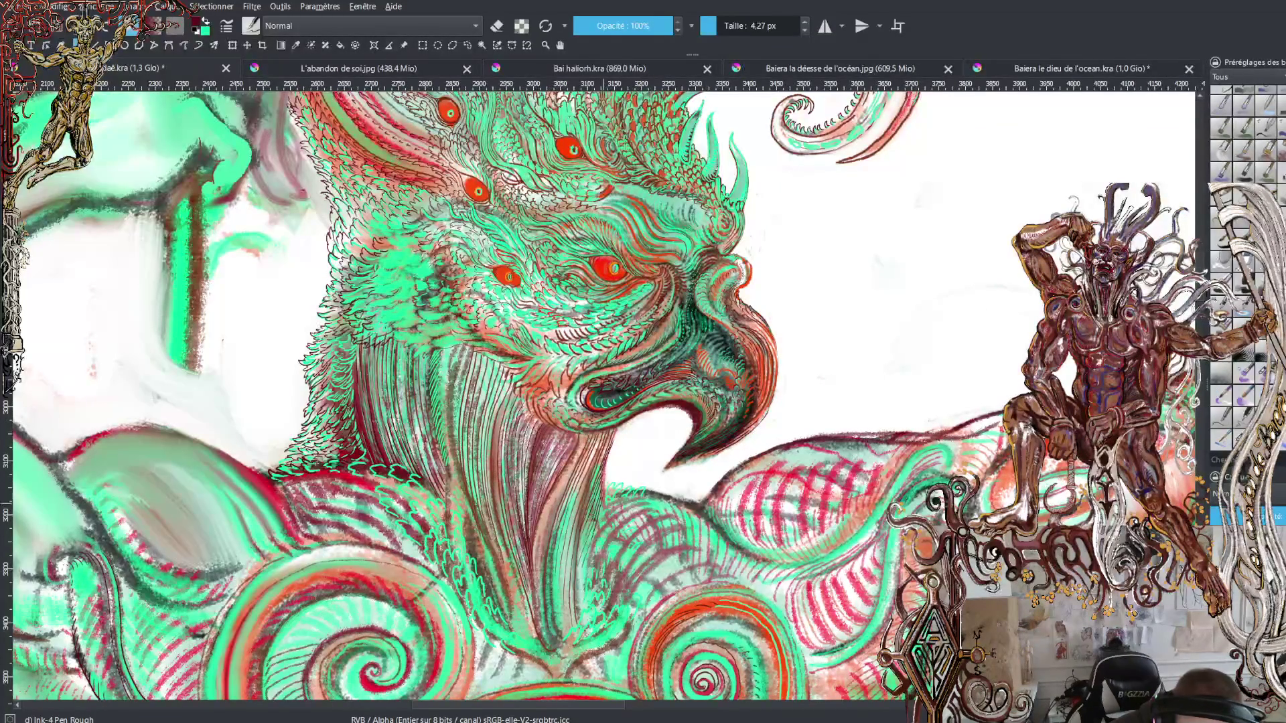
{"action": "mouse_move", "coordinate": [601, 501]}
{"action": "left_mouse_down"}
{"action": "mouse_move", "coordinate": [584, 583]}
{"action": "mouse_move", "coordinate": [590, 573]}
{"action": "left_mouse_up"}
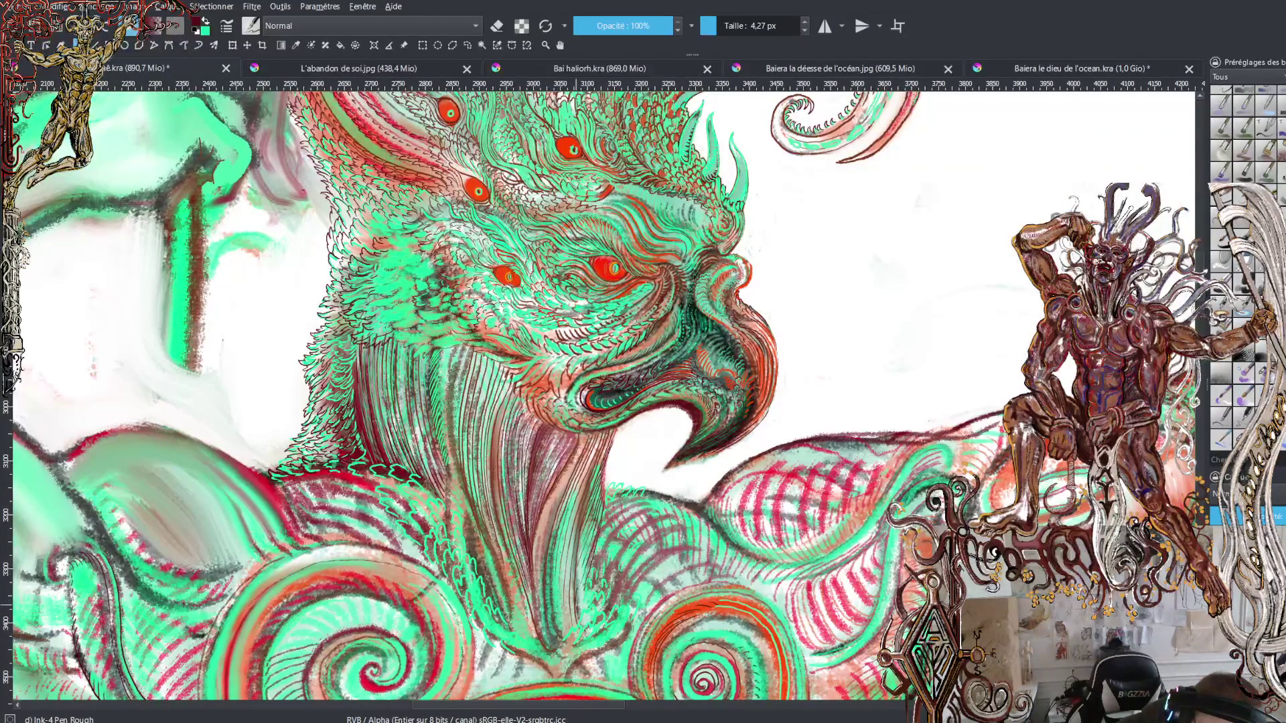
{"action": "left_click_drag", "start_coordinate": [577, 561], "coordinate": [578, 585]}
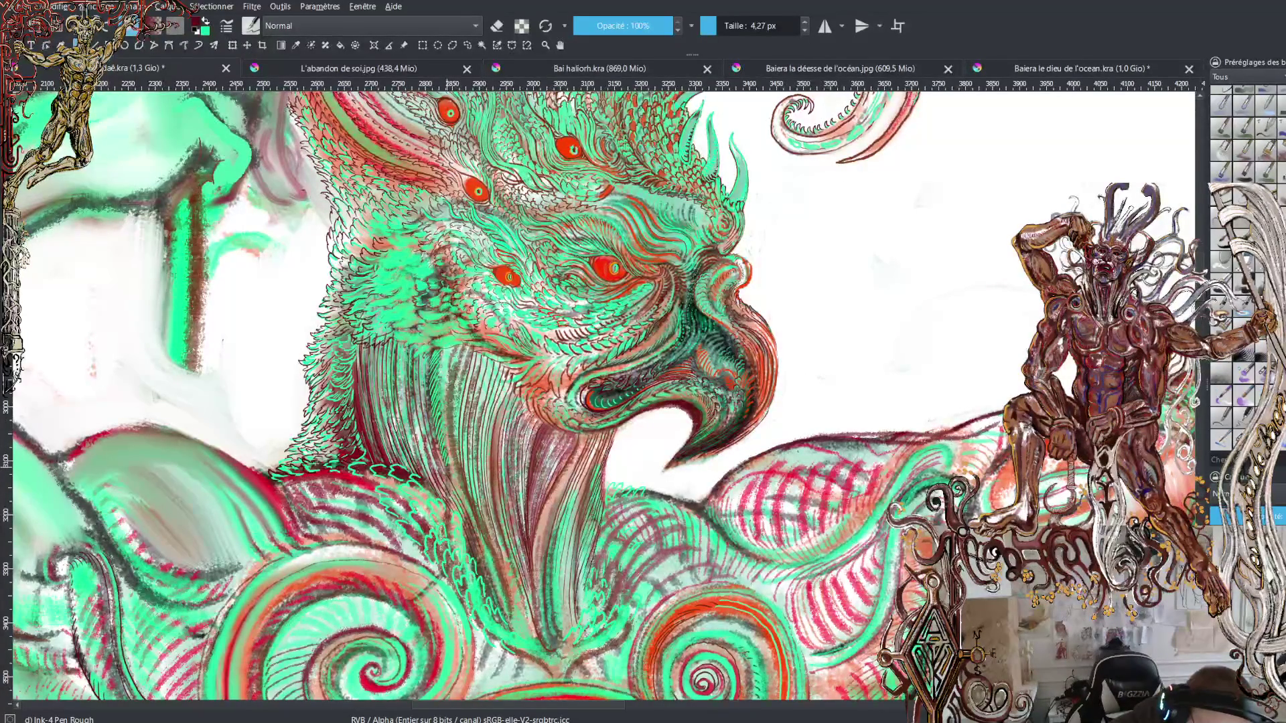
Step: Hatch the feathered neck with long and short dark ink lines
{"action": "left_click_drag", "start_coordinate": [452, 477], "coordinate": [495, 575]}
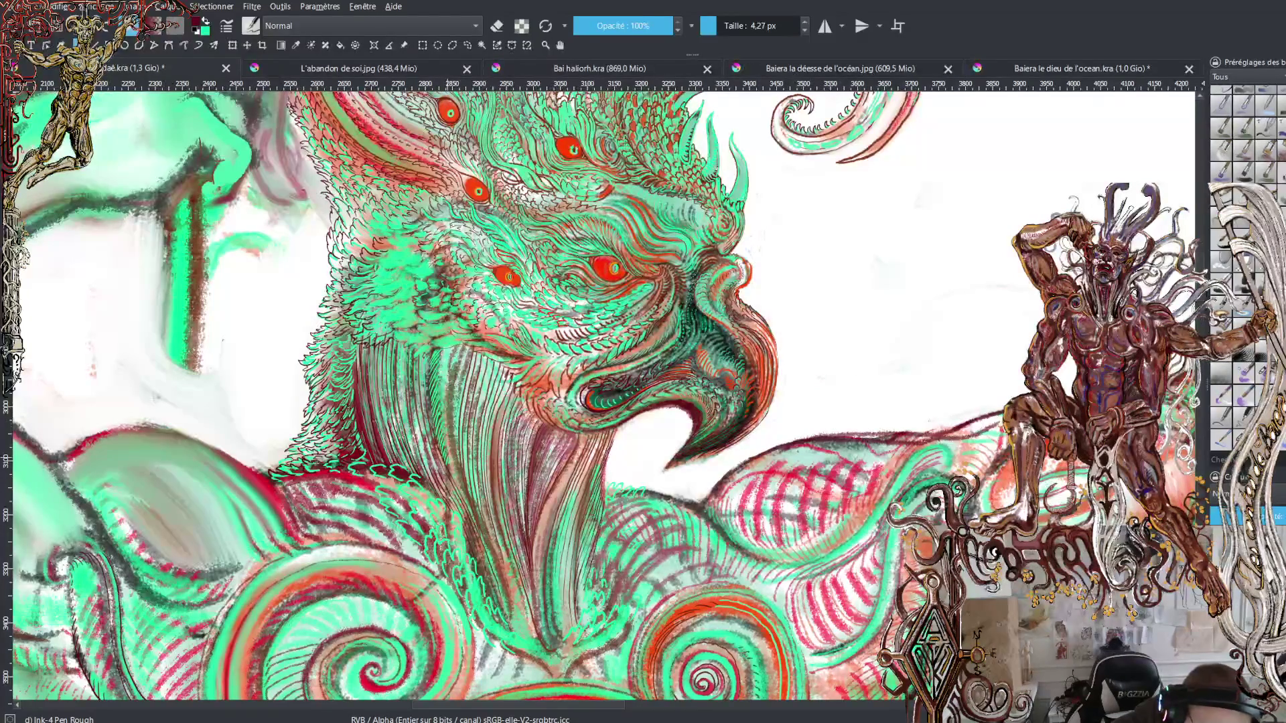
{"action": "left_click_drag", "start_coordinate": [442, 408], "coordinate": [453, 472]}
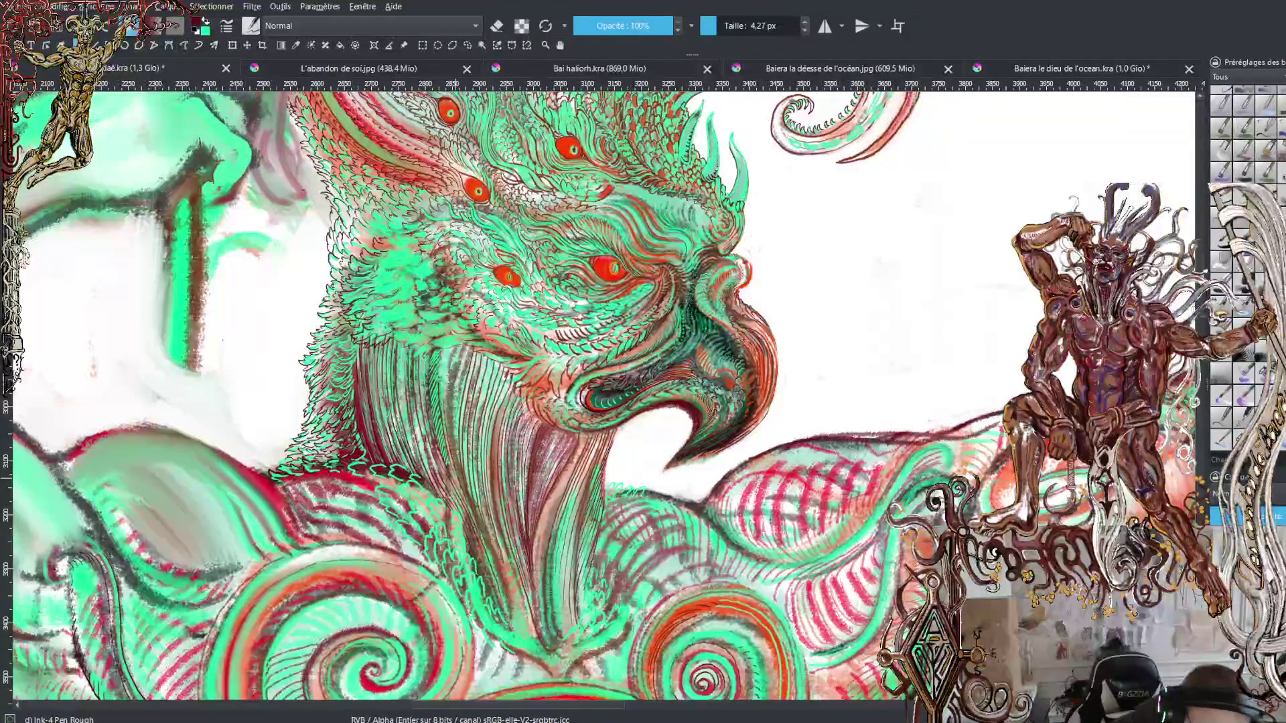
{"action": "left_click_drag", "start_coordinate": [438, 366], "coordinate": [445, 412]}
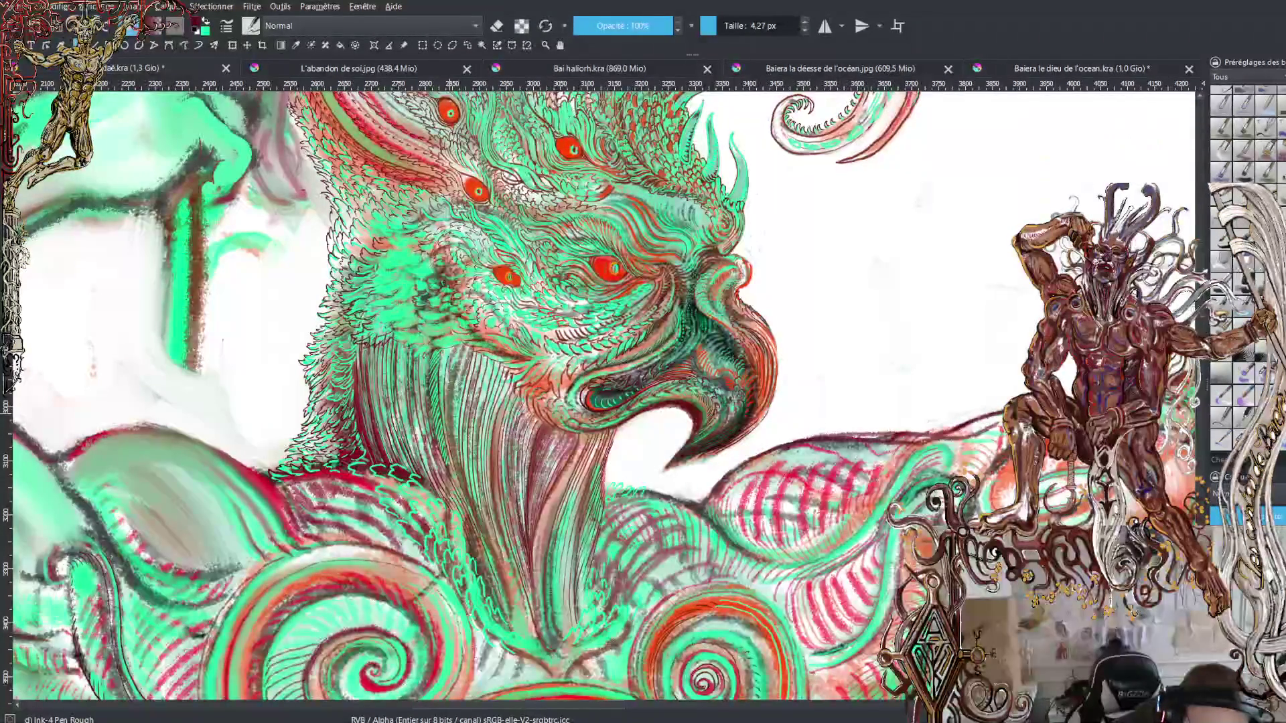
{"action": "mouse_move", "coordinate": [452, 345]}
{"action": "left_mouse_down"}
{"action": "mouse_move", "coordinate": [456, 430]}
{"action": "mouse_move", "coordinate": [459, 398]}
{"action": "left_mouse_up"}
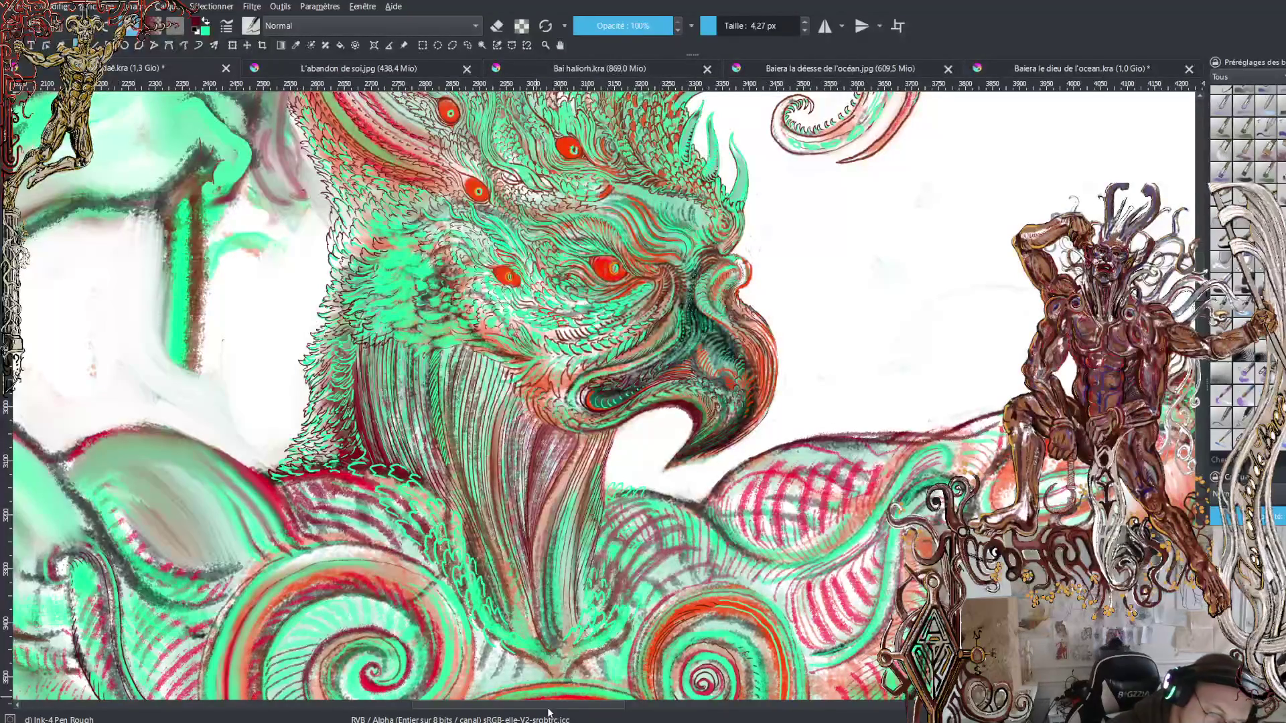
{"action": "key", "text": "minus"}
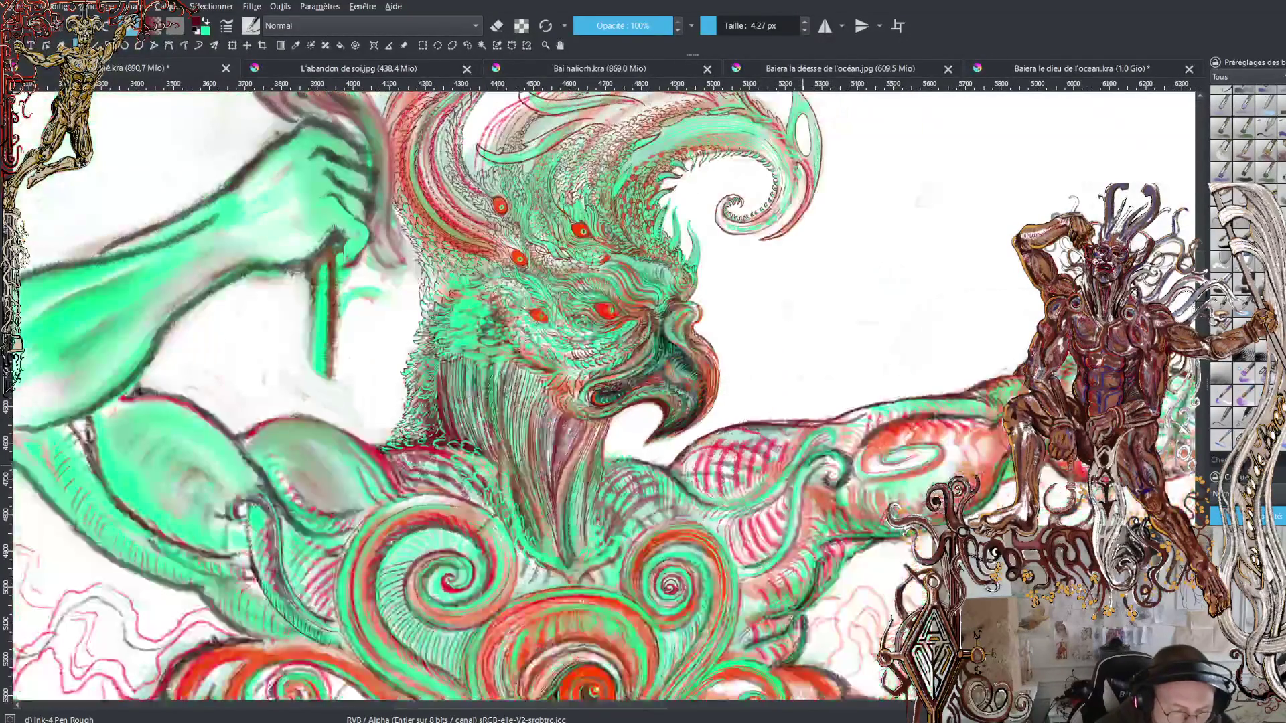
{"action": "key", "text": "minus"}
{"action": "key", "text": "minus"}
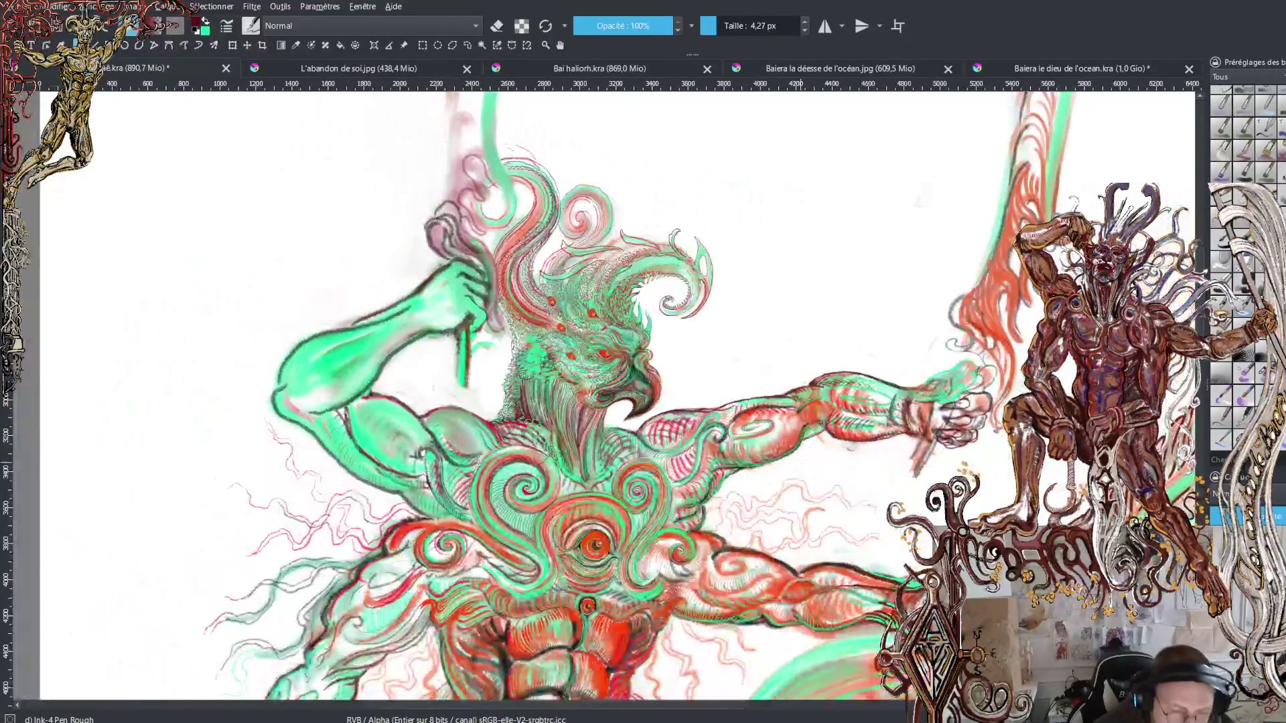
{"action": "key", "text": "minus"}
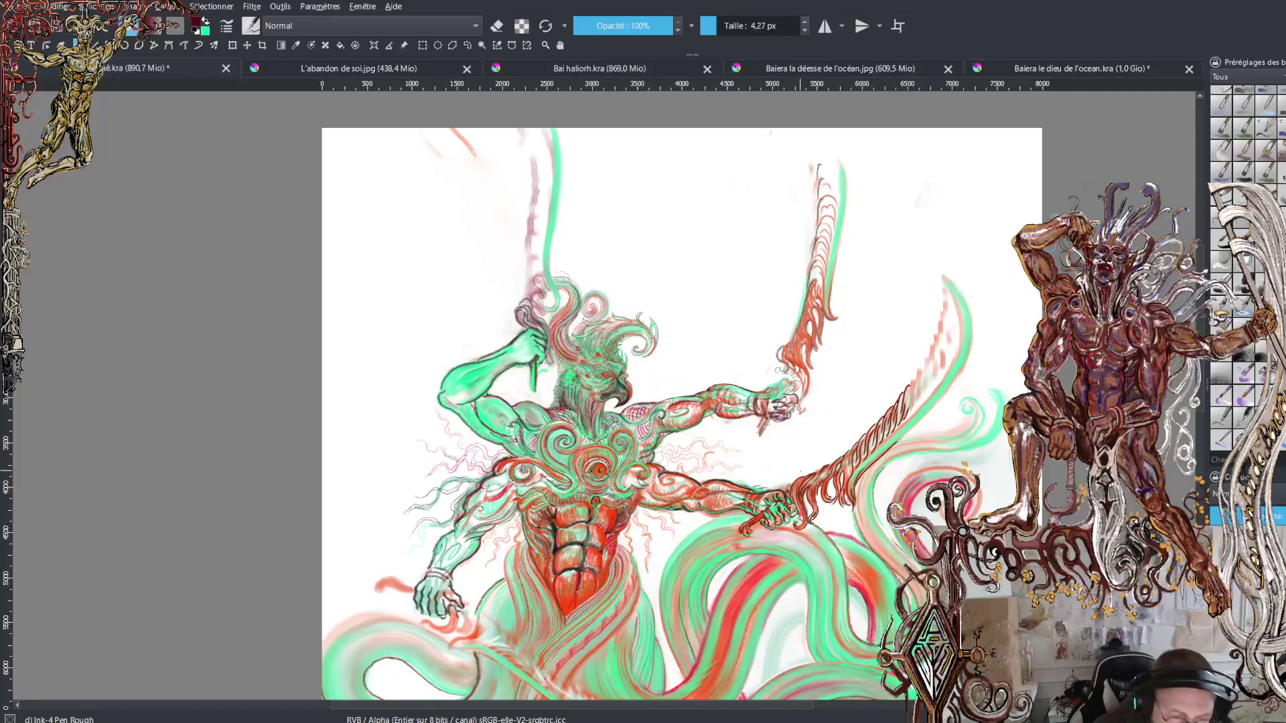
{"action": "key", "text": "plus"}
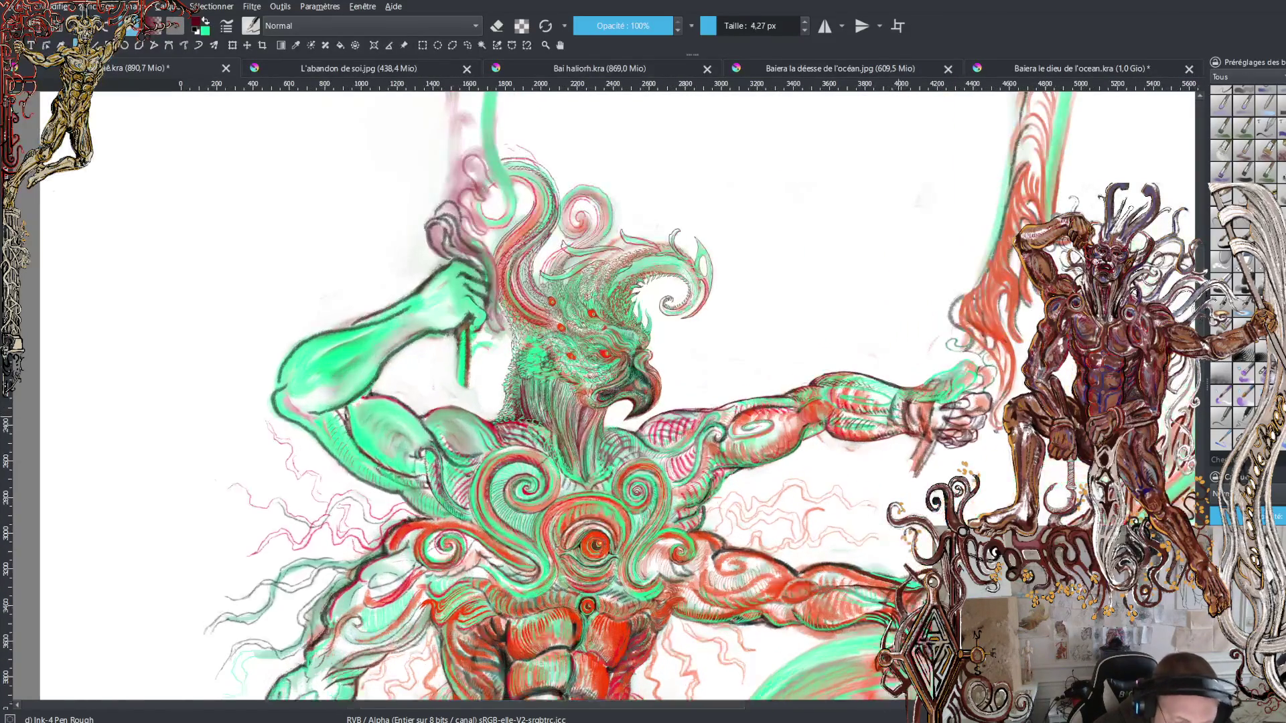
{"action": "key", "text": "plus"}
{"action": "key", "text": "plus"}
{"action": "key", "text": "plus"}
{"action": "key", "text": "plus"}
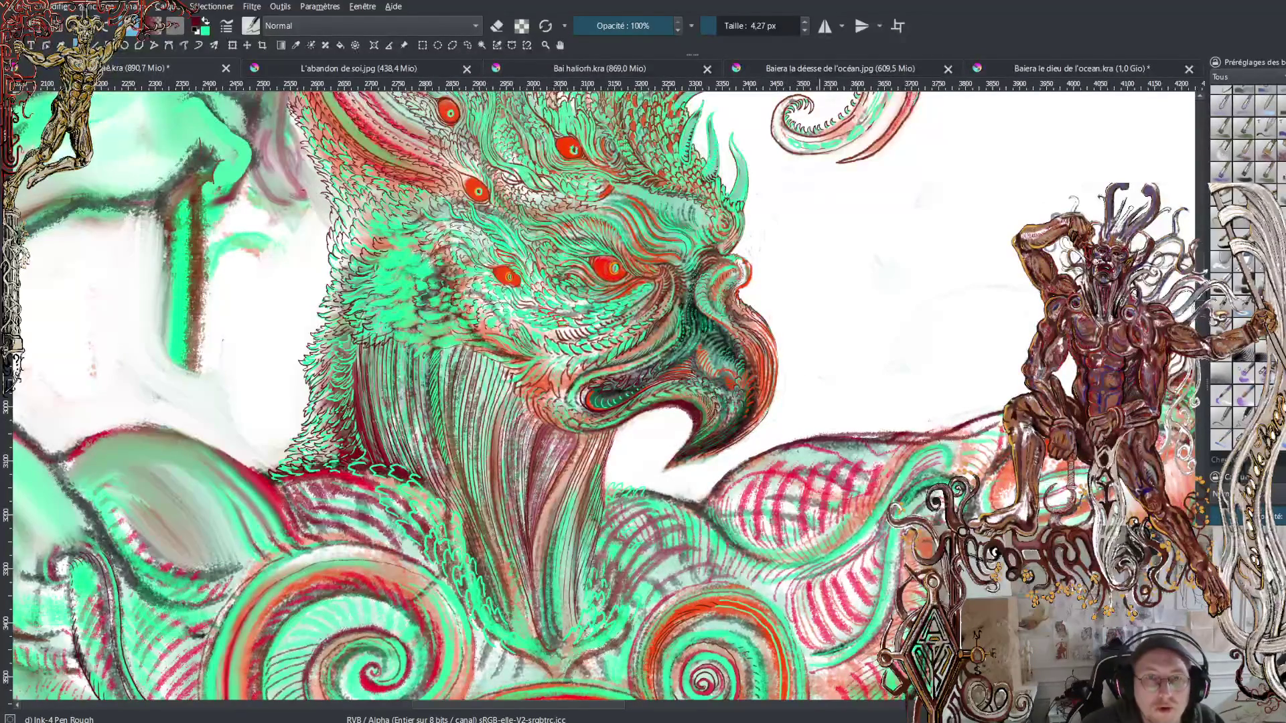
Step: Refocus the canvas, zoom out once, then zoom in twice onto the feathered crest
{"action": "left_click", "coordinate": [820, 107]}
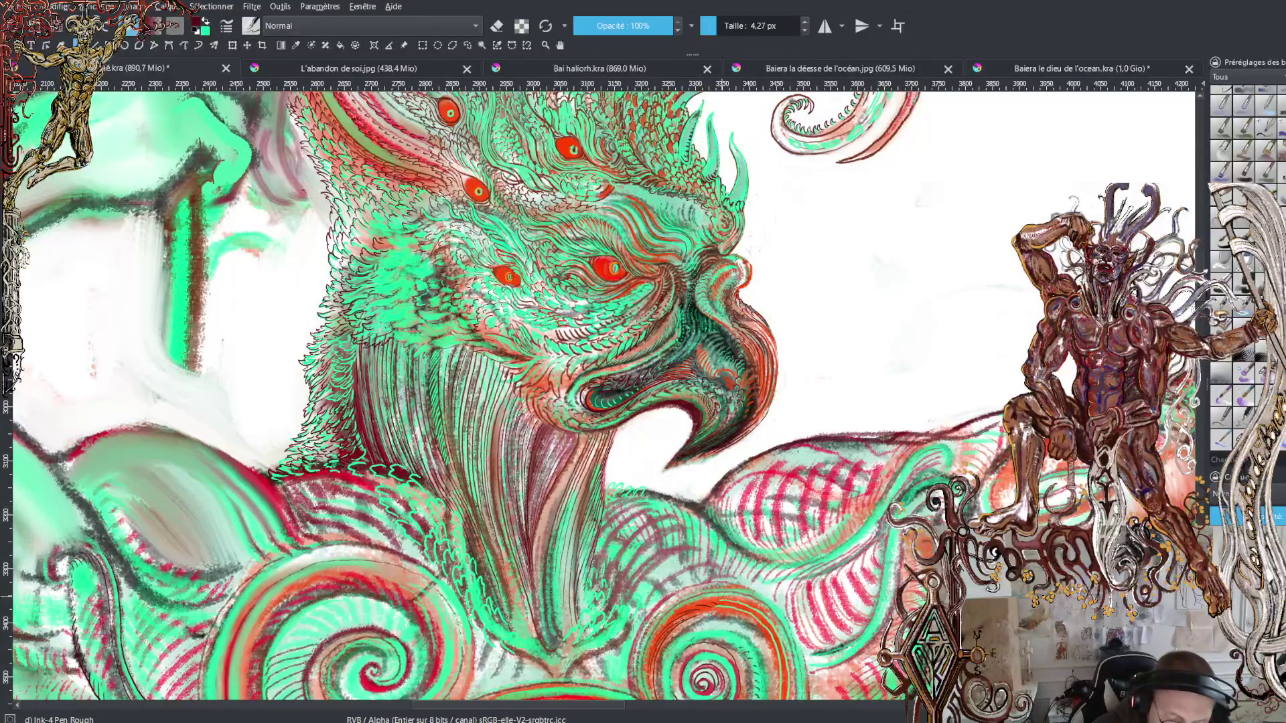
{"action": "key", "text": "minus"}
{"action": "key", "text": "plus"}
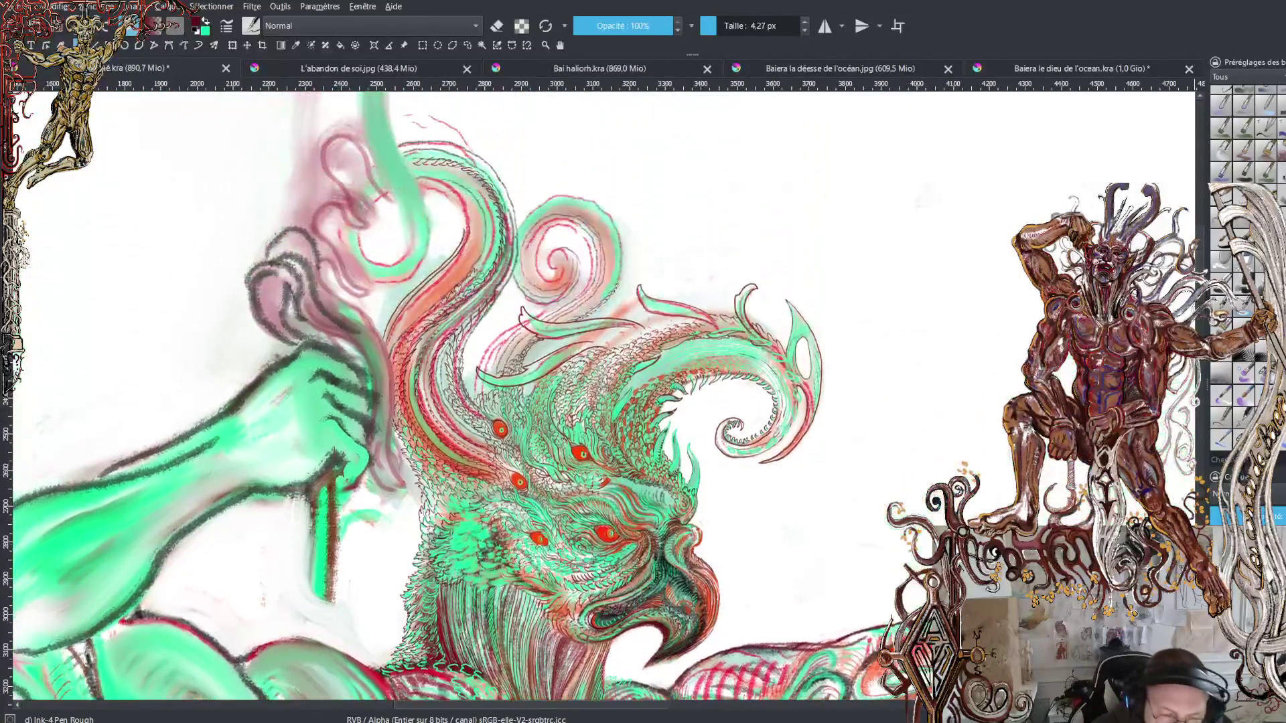
{"action": "key", "text": "plus"}
{"action": "key", "text": "plus"}
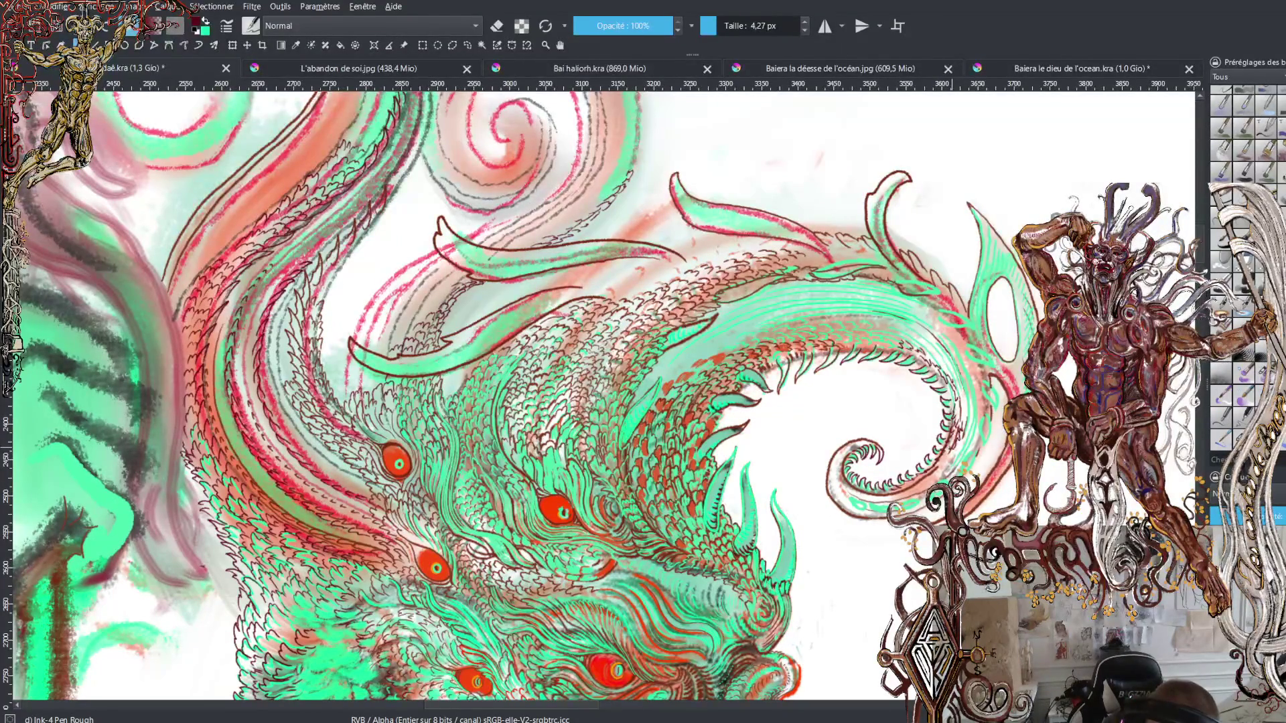
{"action": "key", "text": "x"}
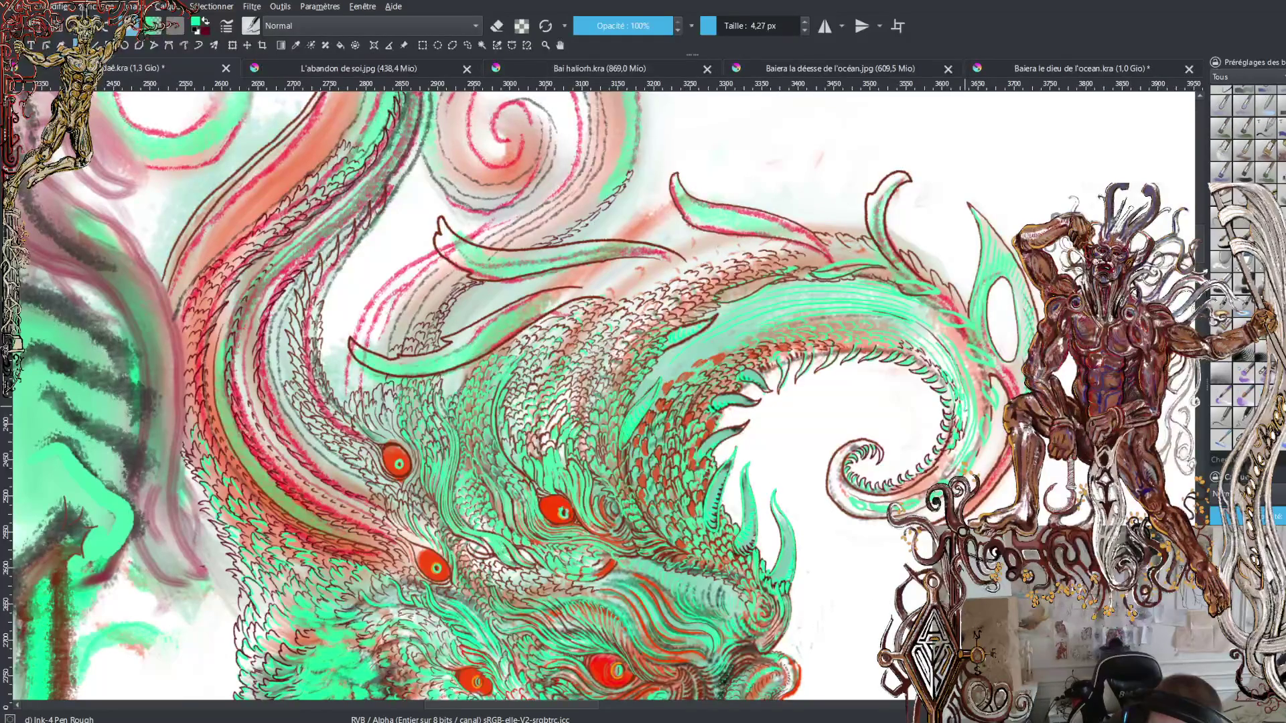
{"action": "key", "text": "x"}
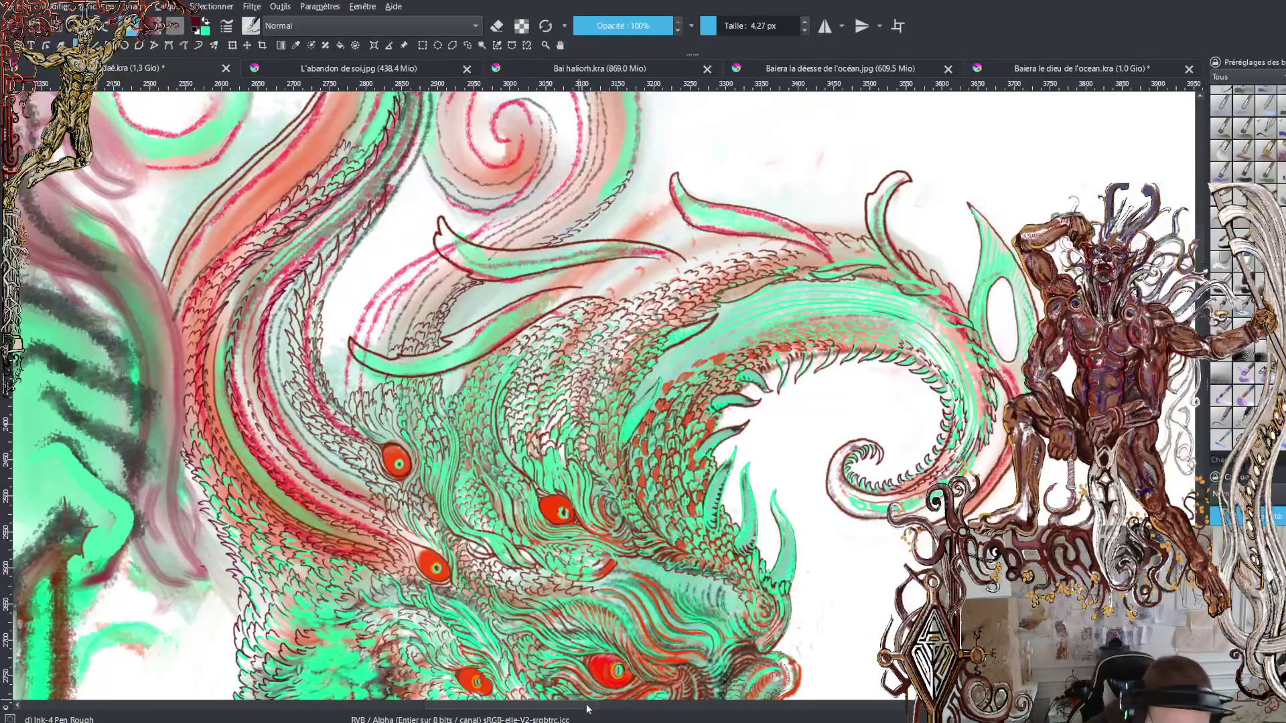
{"action": "scroll", "coordinate": [603, 395], "scroll_direction": "right", "scroll_amount": 5}
Step: Zoom closer and ink lines down the fin's right edge and up its left side
{"action": "key", "text": "plus"}
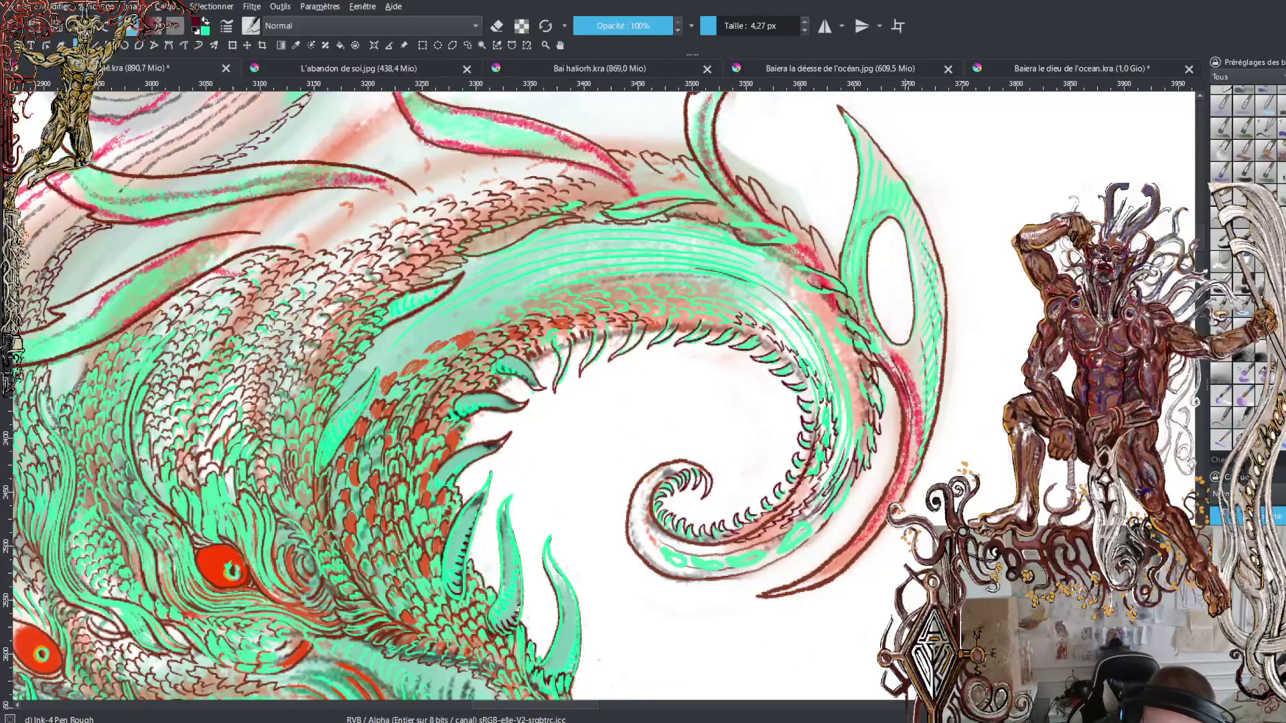
{"action": "left_click_drag", "start_coordinate": [915, 416], "coordinate": [902, 476]}
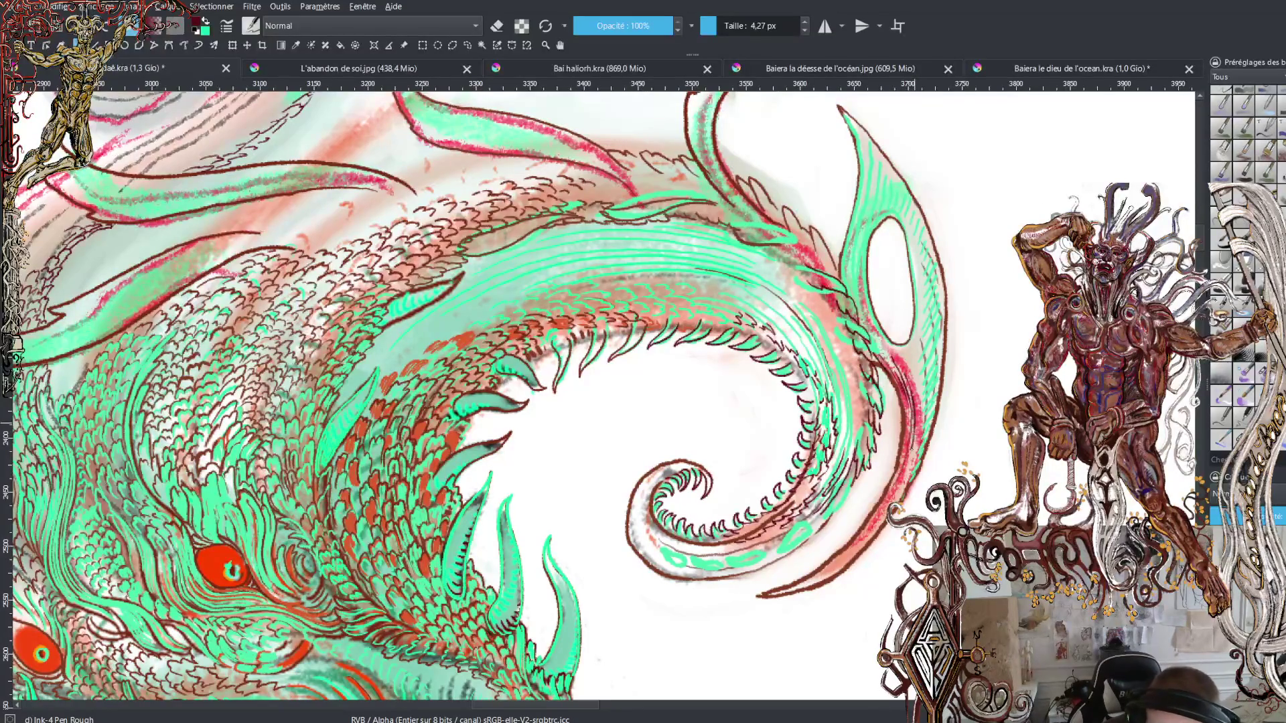
{"action": "left_click_drag", "start_coordinate": [920, 405], "coordinate": [910, 476]}
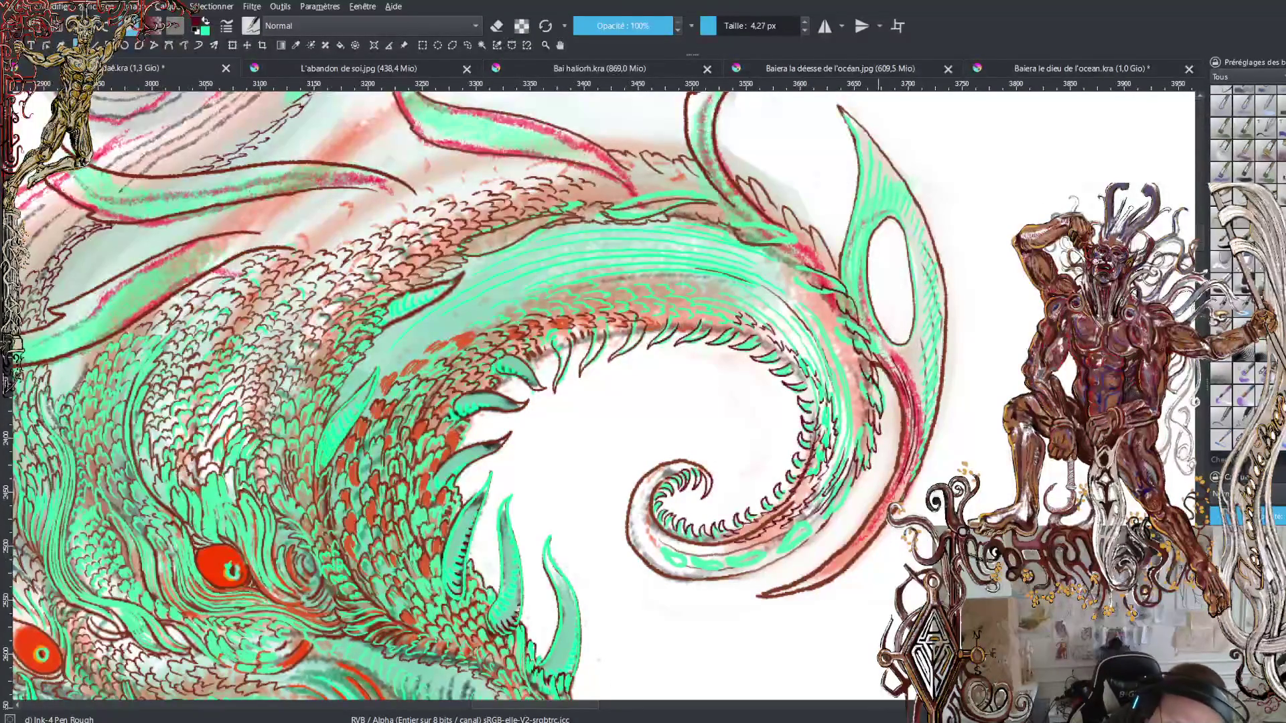
{"action": "left_click_drag", "start_coordinate": [868, 328], "coordinate": [880, 160]}
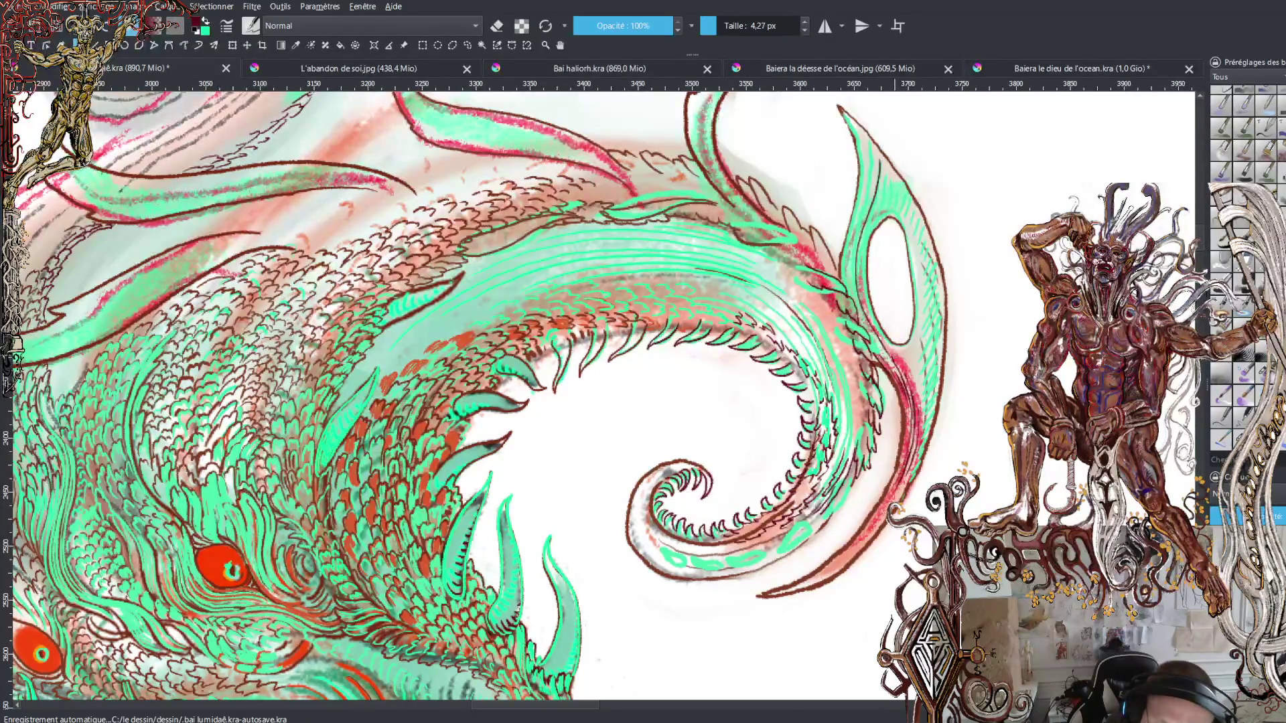
{"action": "mouse_move", "coordinate": [891, 351]}
{"action": "left_mouse_down"}
{"action": "mouse_move", "coordinate": [862, 254]}
{"action": "mouse_move", "coordinate": [886, 173]}
{"action": "left_mouse_up"}
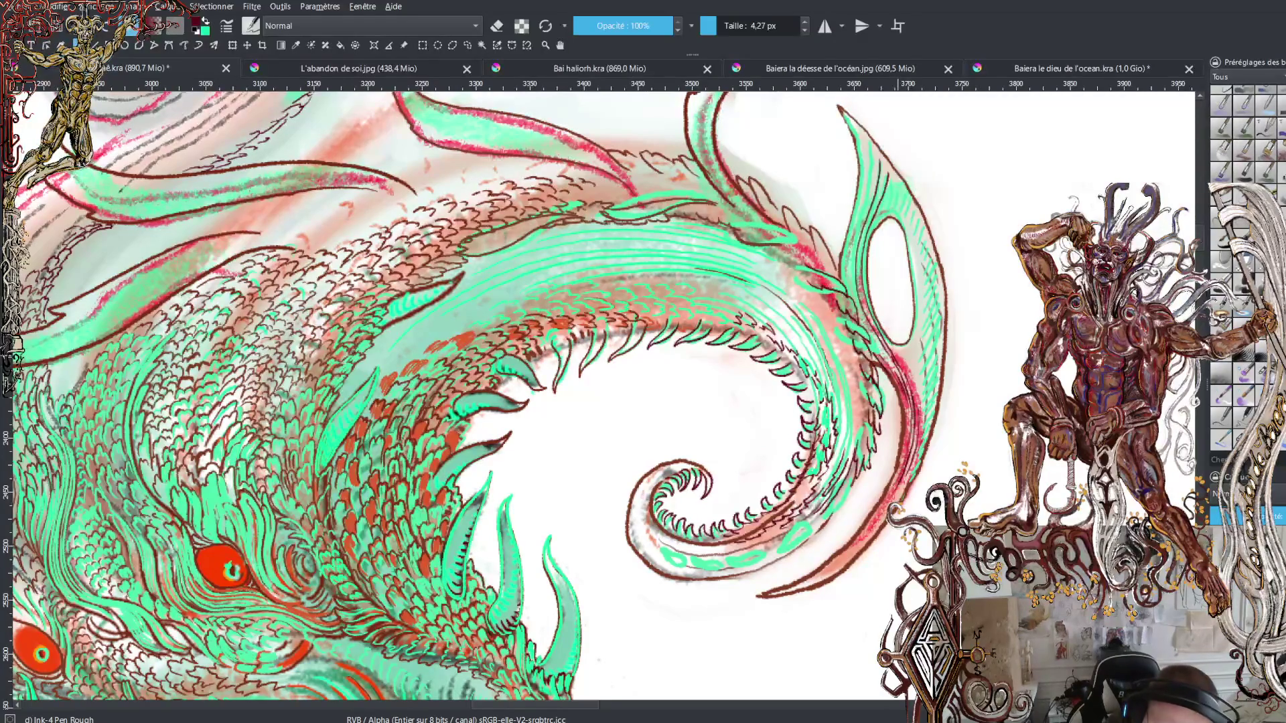
Step: Extend ink strokes down the fin's red edge, undoing and redrawing a bad stroke
{"action": "left_click_drag", "start_coordinate": [900, 349], "coordinate": [924, 412]}
{"action": "key", "text": "ctrl+z"}
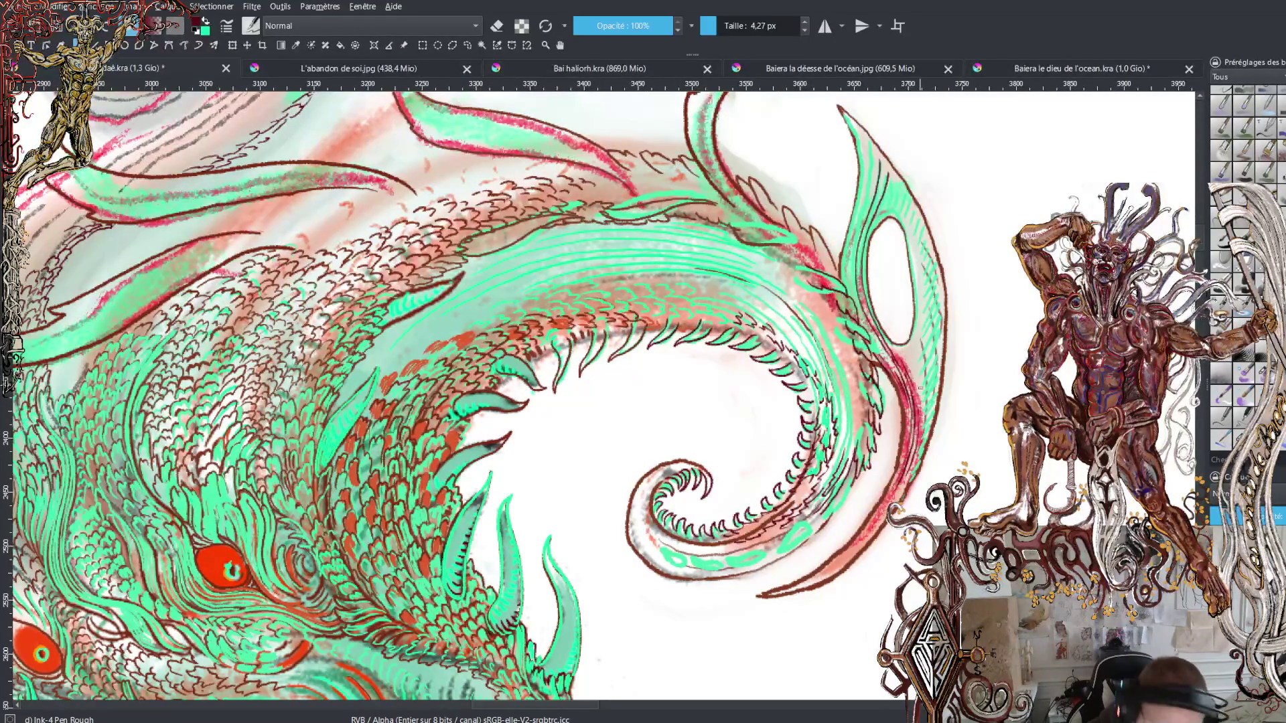
{"action": "left_click_drag", "start_coordinate": [901, 354], "coordinate": [923, 410]}
{"action": "left_click_drag", "start_coordinate": [909, 343], "coordinate": [922, 383]}
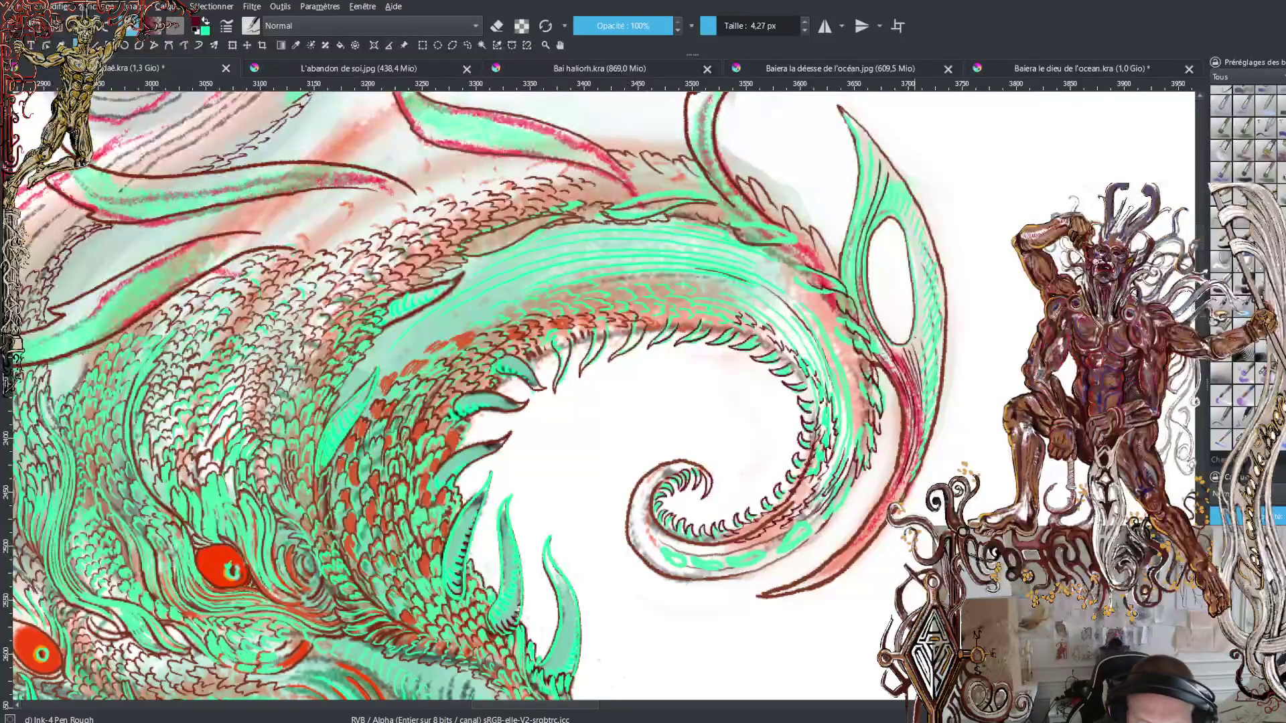
{"action": "left_click_drag", "start_coordinate": [913, 339], "coordinate": [924, 377]}
{"action": "left_click_drag", "start_coordinate": [918, 311], "coordinate": [922, 331]}
{"action": "mouse_move", "coordinate": [922, 327]}
{"action": "left_mouse_down"}
{"action": "mouse_move", "coordinate": [931, 387]}
{"action": "mouse_move", "coordinate": [896, 502]}
{"action": "left_mouse_up"}
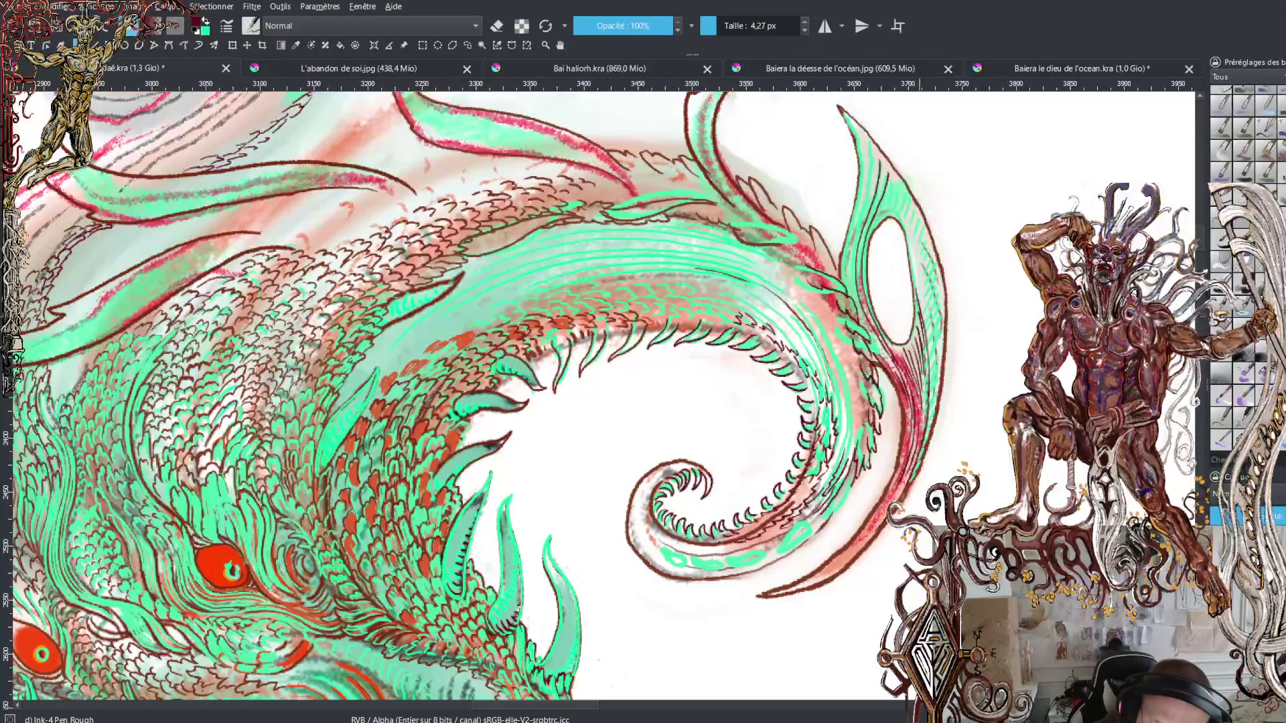
Step: Add a row of hatch lines along the fin's right edge up to its top
{"action": "left_click_drag", "start_coordinate": [912, 258], "coordinate": [925, 322]}
{"action": "left_click_drag", "start_coordinate": [910, 244], "coordinate": [930, 320]}
{"action": "left_click_drag", "start_coordinate": [908, 234], "coordinate": [928, 285]}
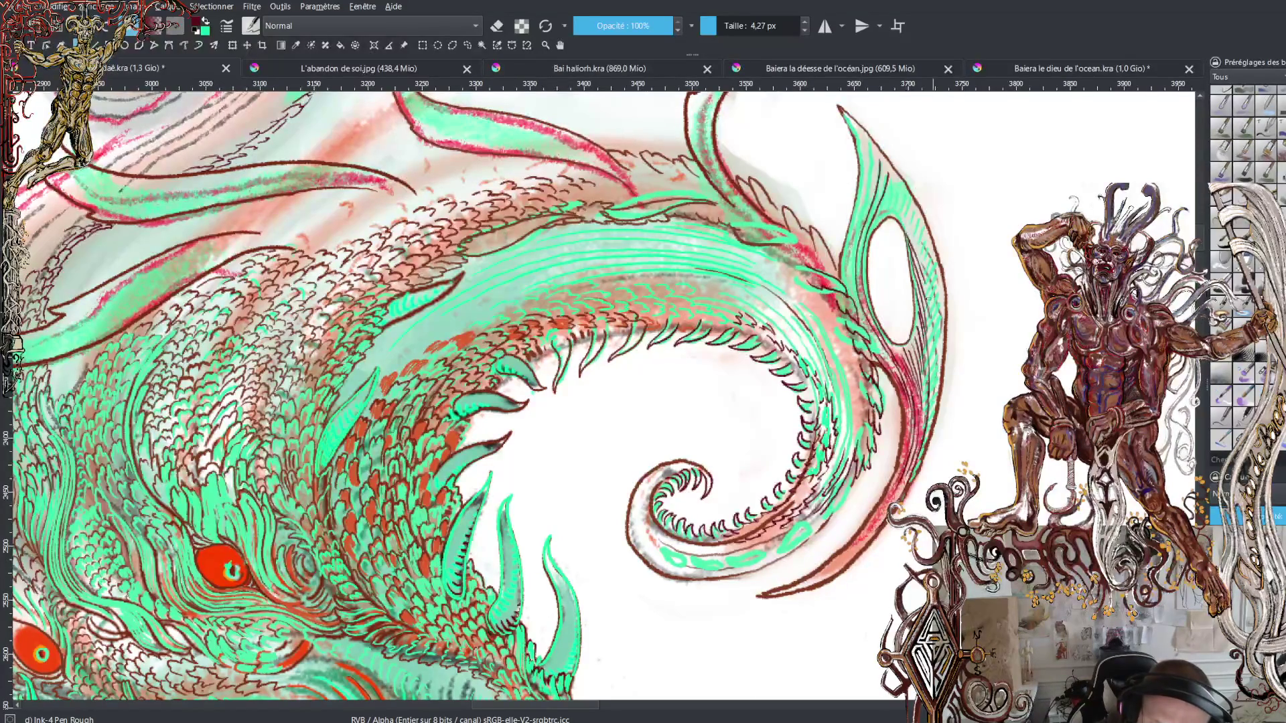
{"action": "left_click_drag", "start_coordinate": [904, 228], "coordinate": [925, 278]}
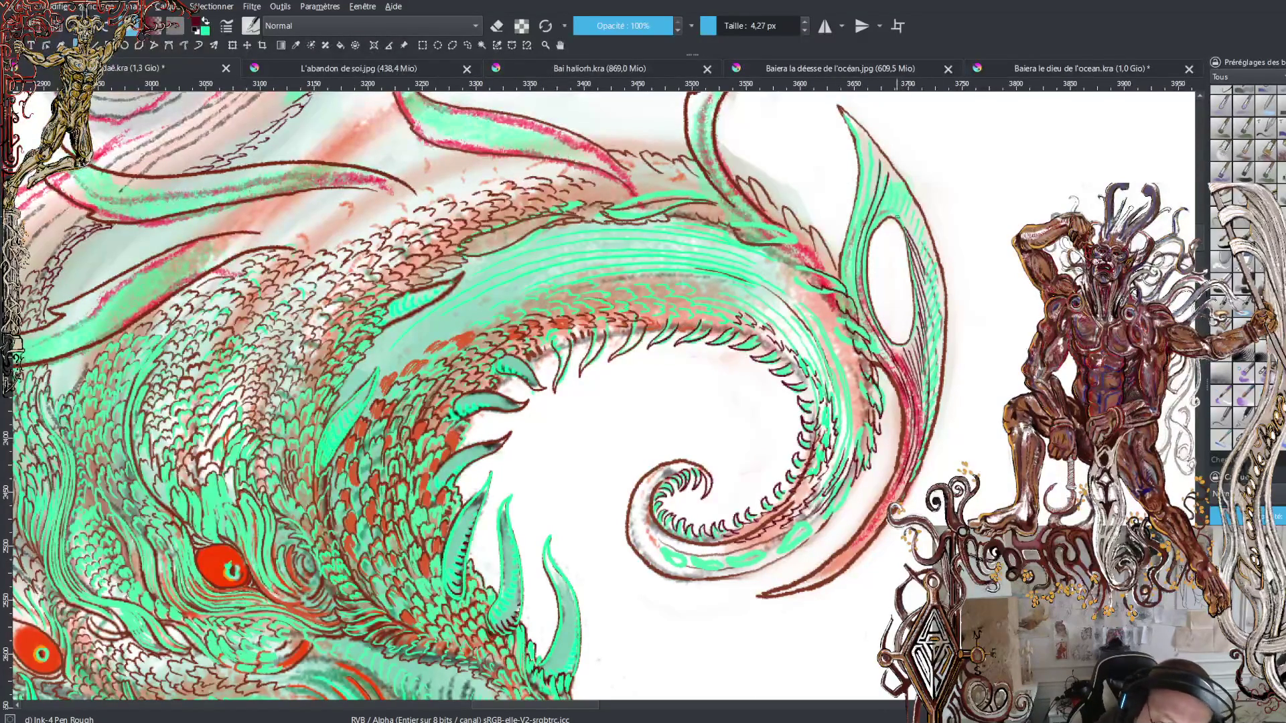
{"action": "left_click_drag", "start_coordinate": [901, 220], "coordinate": [925, 264]}
{"action": "left_click_drag", "start_coordinate": [896, 211], "coordinate": [925, 245]}
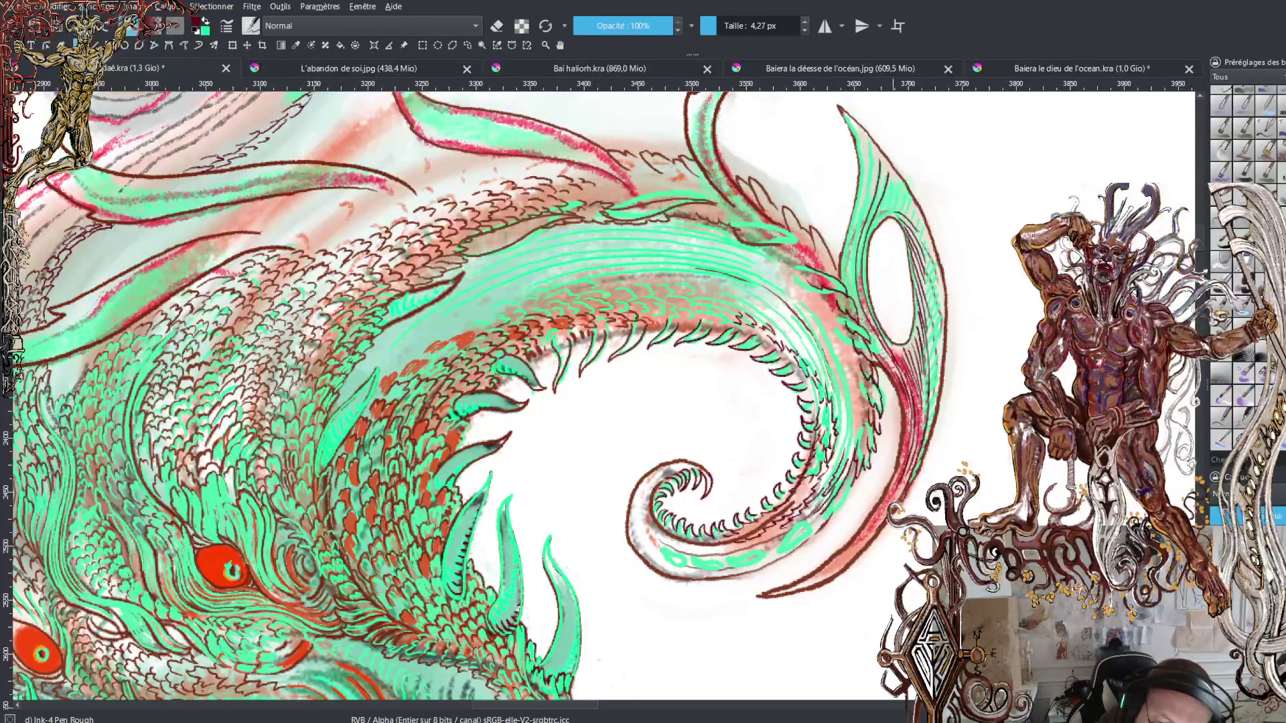
{"action": "mouse_move", "coordinate": [890, 207]}
{"action": "left_mouse_down"}
{"action": "mouse_move", "coordinate": [918, 223]}
{"action": "mouse_move", "coordinate": [891, 181]}
{"action": "left_mouse_up"}
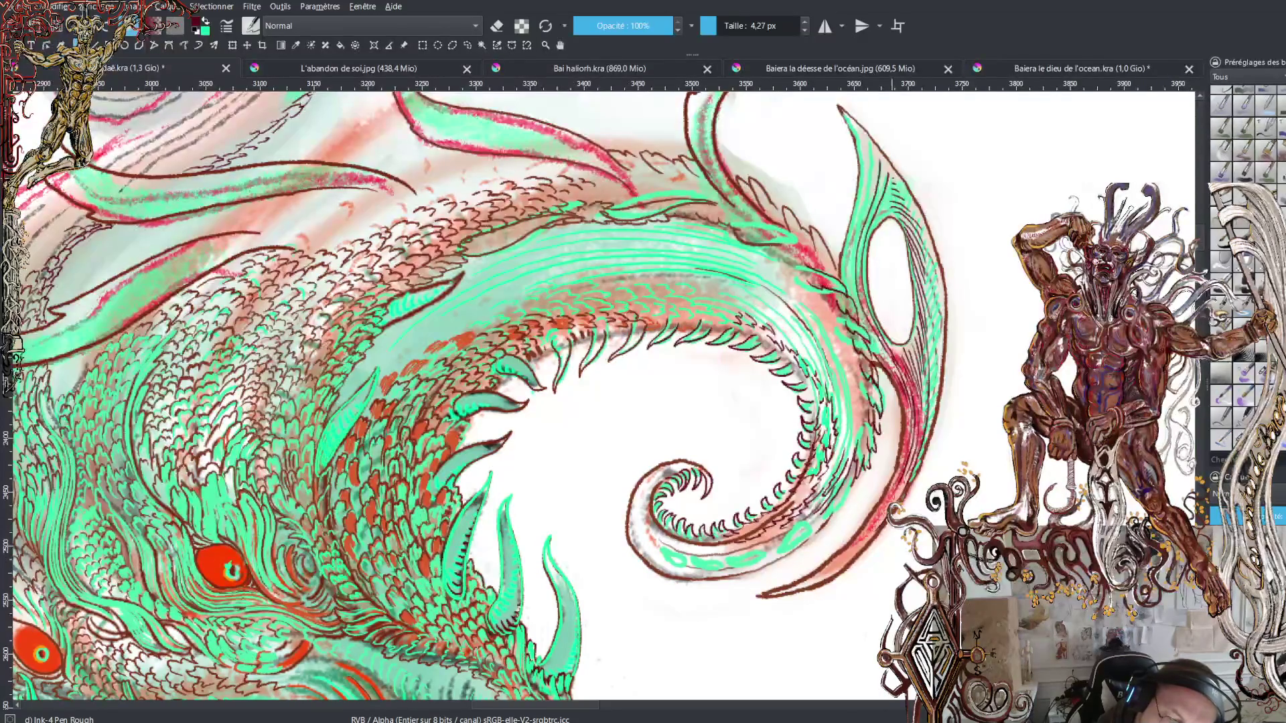